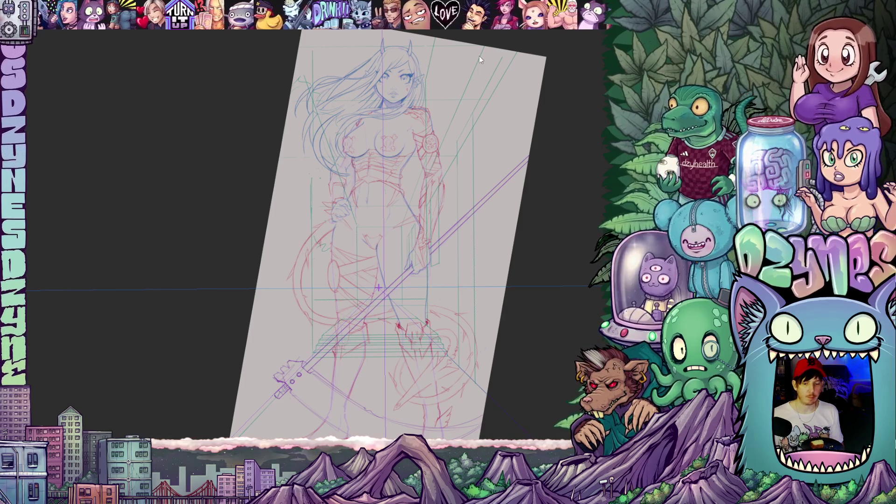
Step: Zoom and pan the view down onto the figure's lower body and polearm
scroll(434, 70, up, 2)
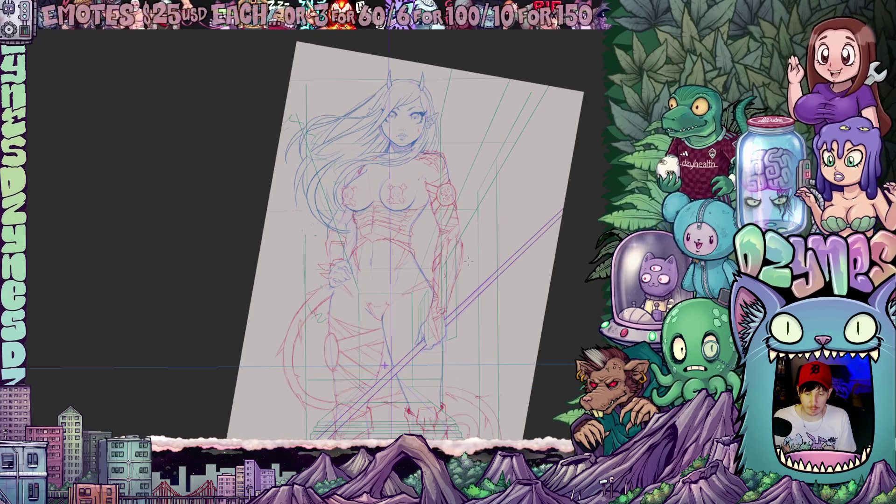
scroll(575, 276, down, 2)
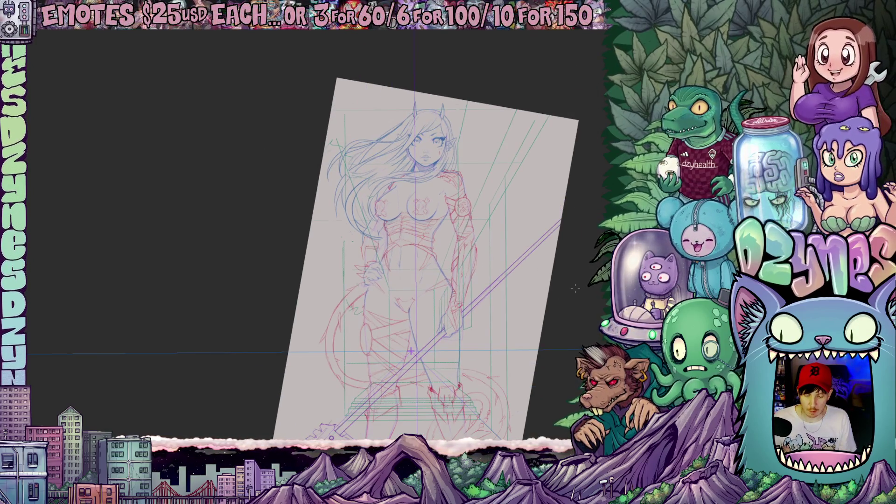
drag(574, 285, 548, 272)
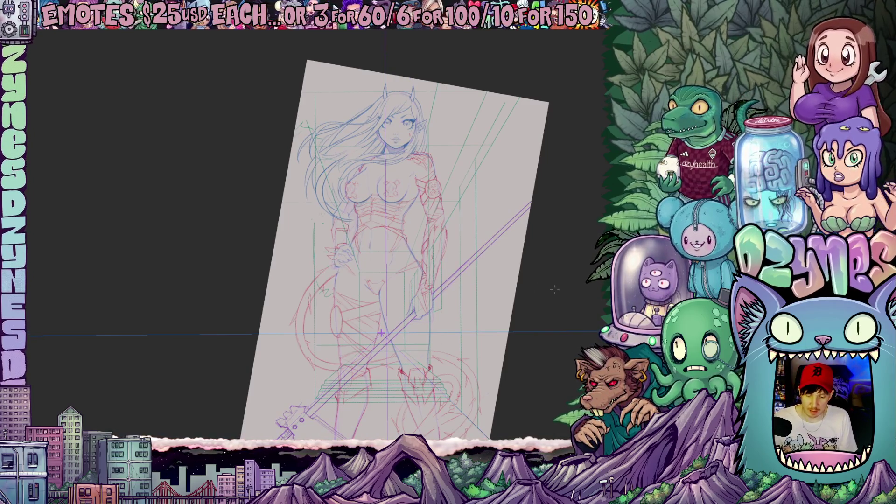
scroll(554, 289, up, 3)
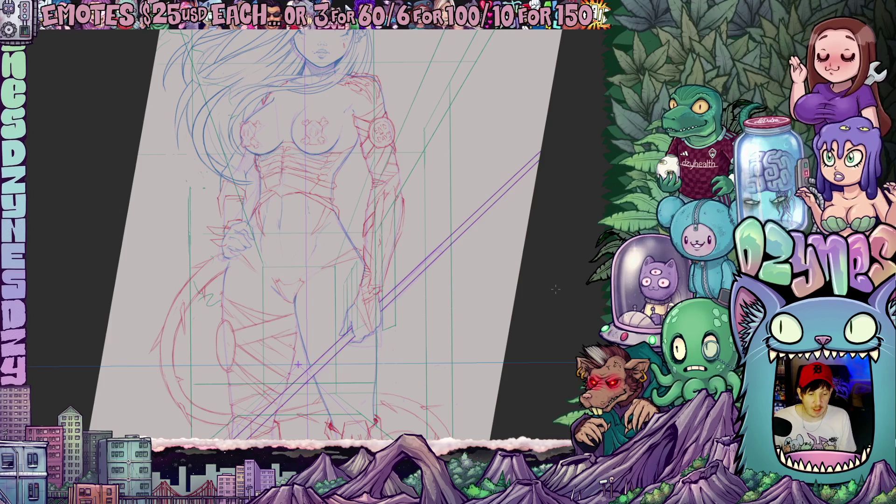
scroll(555, 290, down, 2)
scroll(555, 299, up, 3)
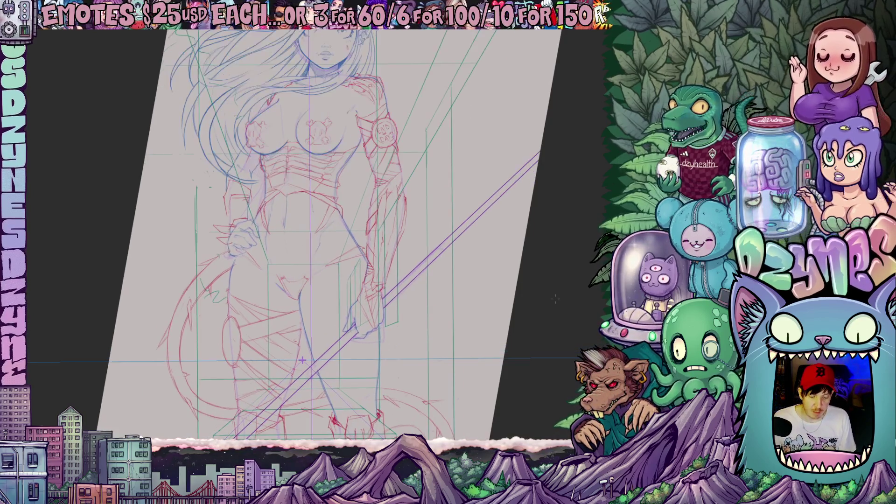
drag(558, 323, 554, 247)
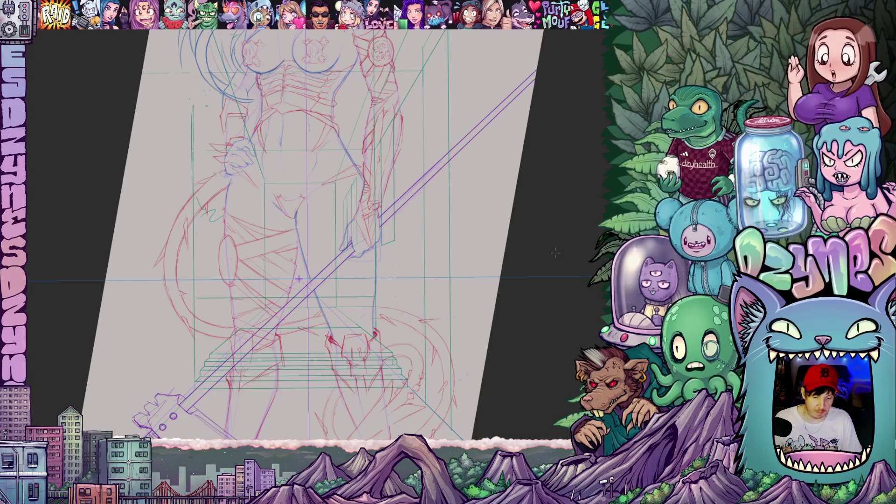
scroll(331, 288, up, 2)
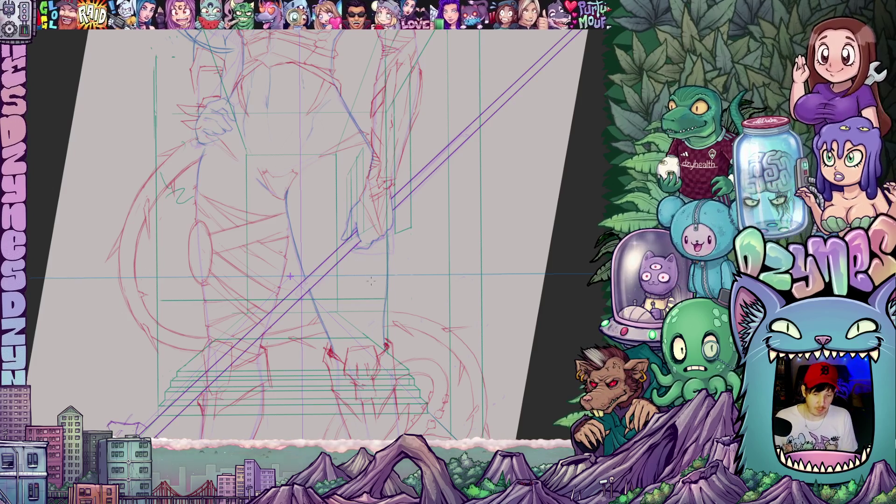
scroll(371, 280, down, 2)
Step: Enlarge the figure's lower half and tilt the view clockwise over the blade end
mouse_move(371, 280)
mouse_down()
mouse_move(358, 353)
mouse_move(393, 249)
mouse_move(379, 266)
mouse_move(382, 283)
mouse_up()
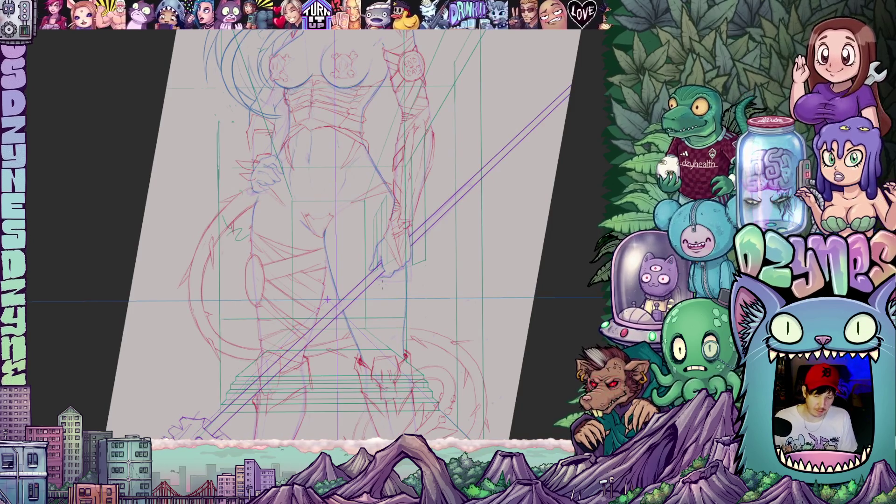
scroll(365, 303, up, 2)
drag(345, 354, 365, 303)
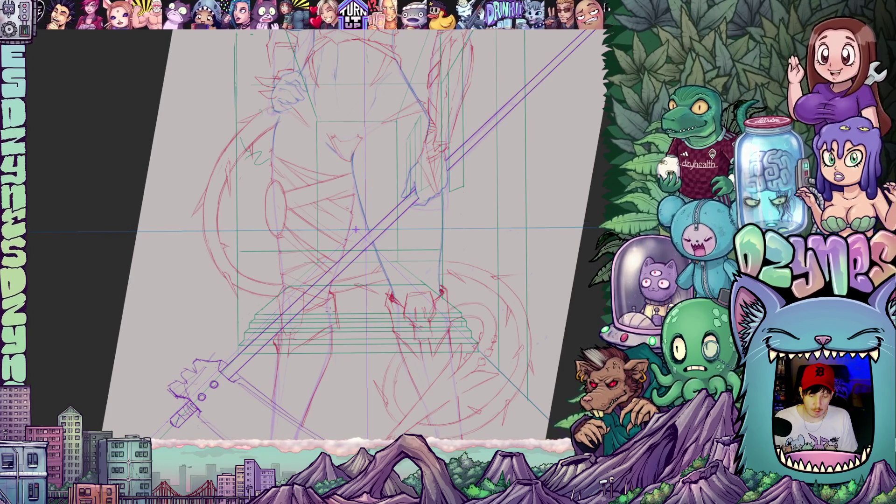
scroll(355, 229, up, 1)
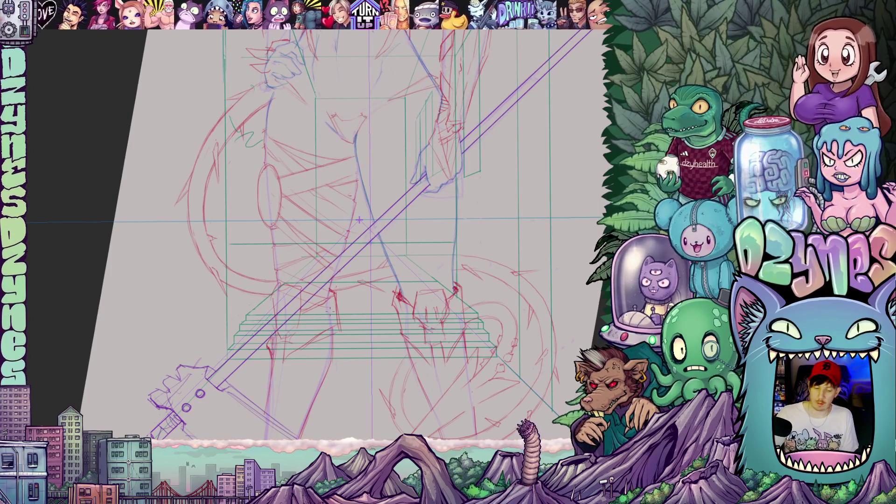
scroll(359, 219, up, 1)
drag(359, 219, 373, 164)
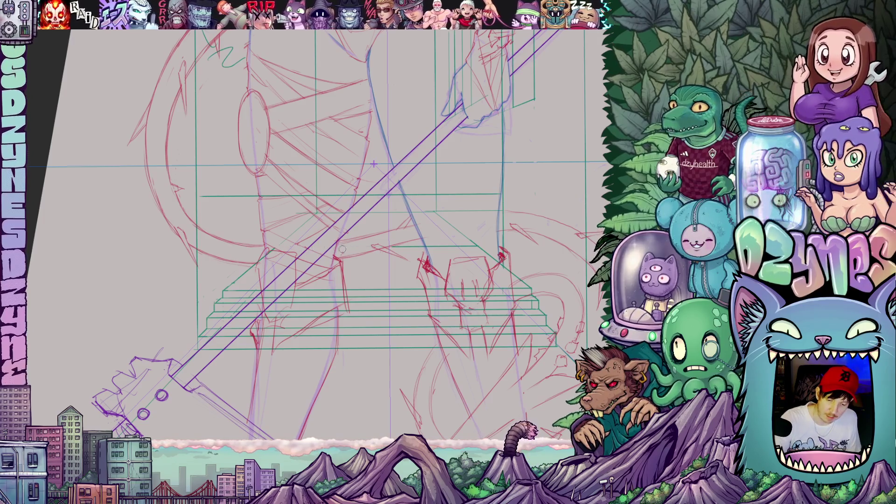
drag(505, 301, 467, 308)
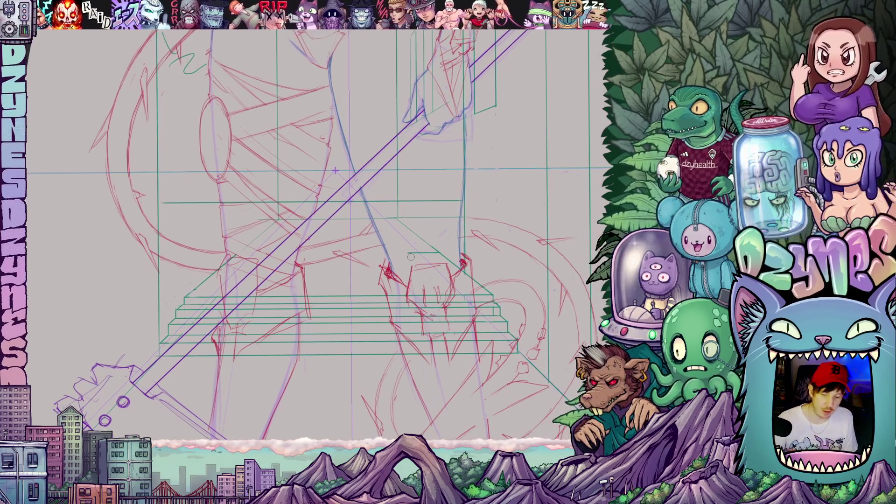
drag(410, 251, 409, 302)
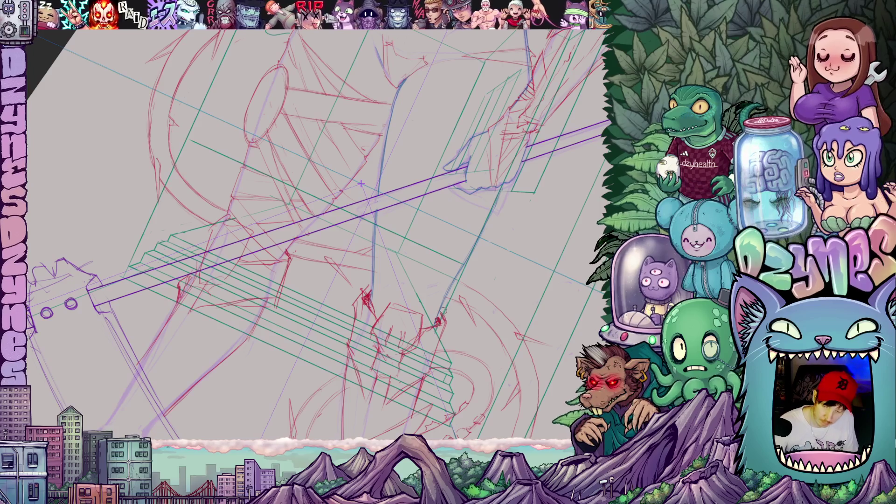
Step: Rotate the view near upright and pan up over the horned figure's head, torso and face
drag(442, 310, 479, 267)
drag(462, 177, 419, 274)
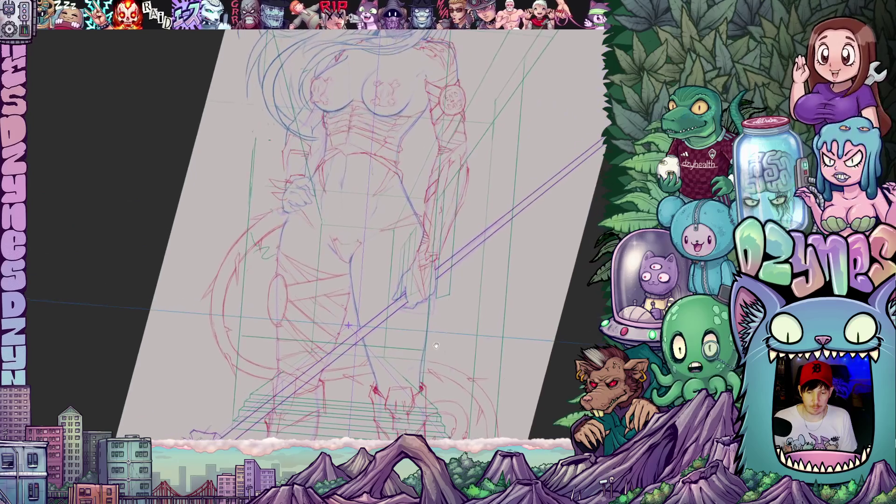
mouse_move(462, 177)
mouse_down()
mouse_move(418, 273)
mouse_move(372, 302)
mouse_move(337, 237)
mouse_move(335, 211)
mouse_up()
mouse_move(339, 246)
mouse_down()
mouse_move(332, 208)
mouse_move(422, 237)
mouse_up()
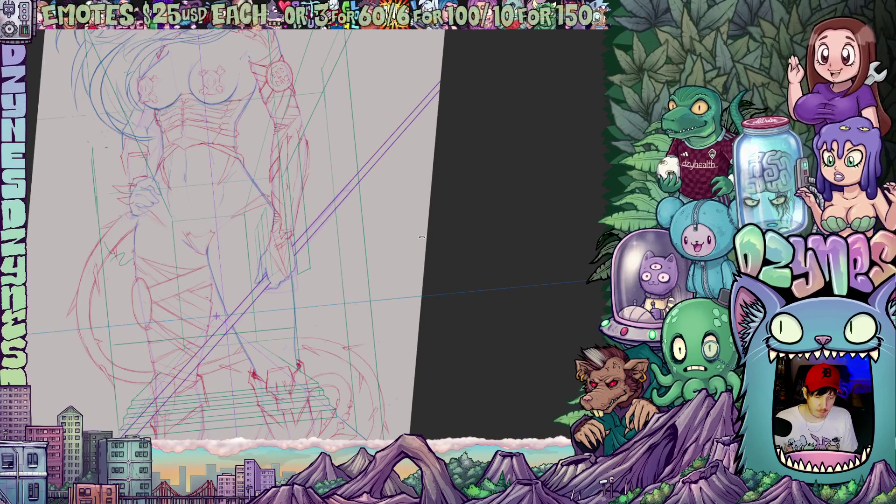
mouse_move(498, 234)
mouse_down()
mouse_move(496, 244)
mouse_move(428, 272)
mouse_move(426, 249)
mouse_up()
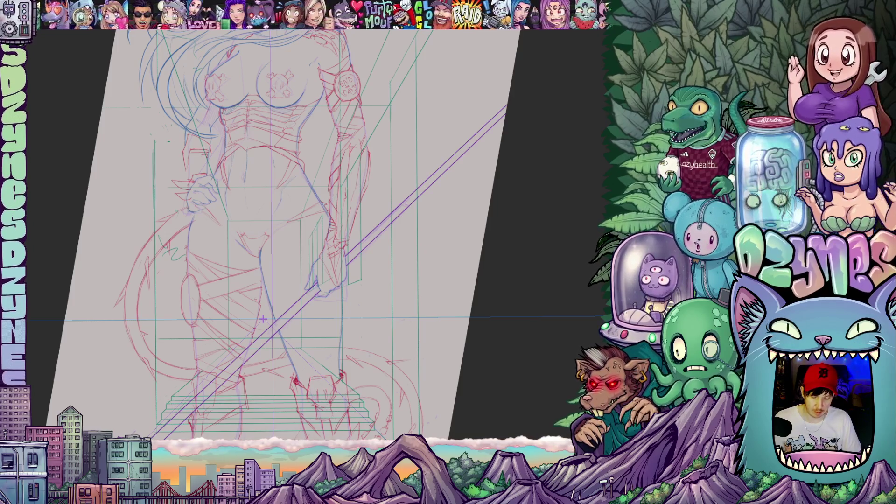
drag(344, 170, 364, 213)
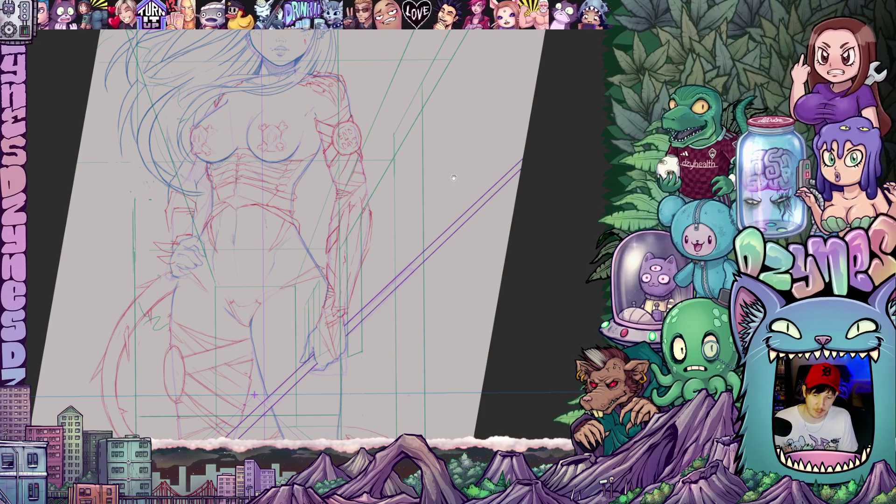
drag(451, 176, 411, 285)
Step: Draw two thin vertical pencil guide strokes over the figure
scroll(416, 263, down, 3)
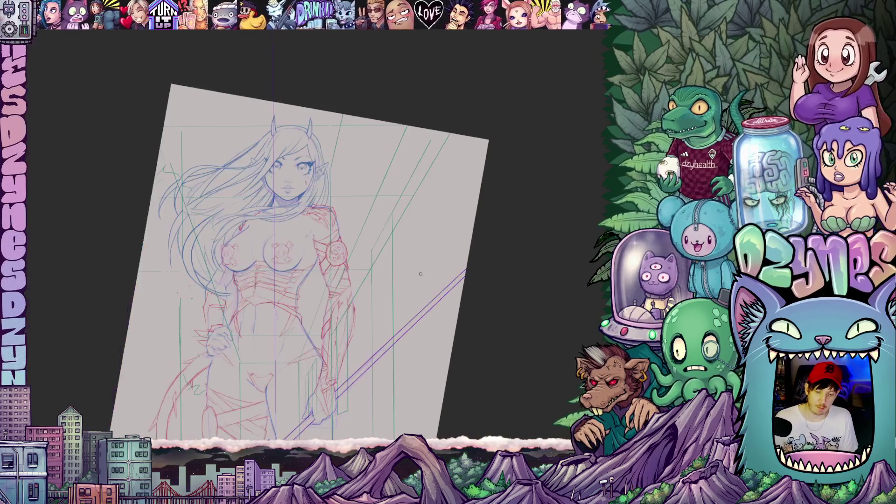
drag(415, 261, 422, 270)
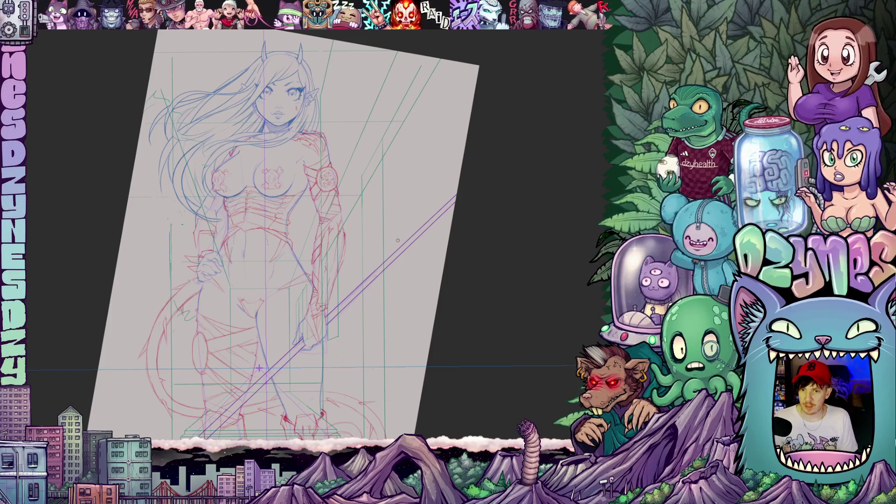
mouse_move(350, 230)
mouse_down()
mouse_move(413, 135)
mouse_move(513, 292)
mouse_up()
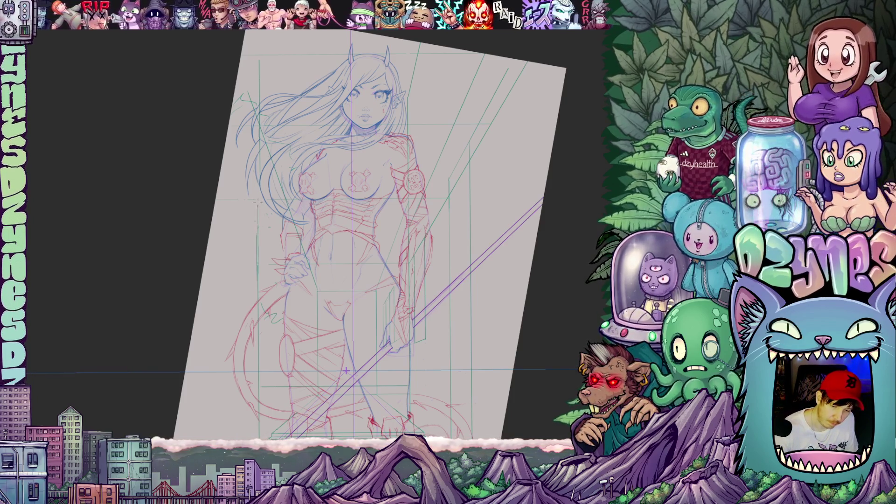
drag(258, 207, 256, 139)
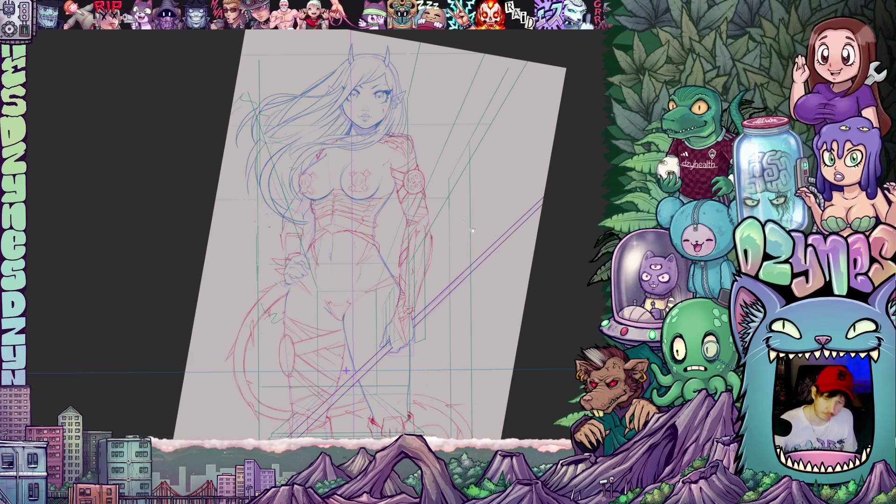
mouse_move(472, 230)
mouse_down()
mouse_move(545, 299)
mouse_move(567, 340)
mouse_up()
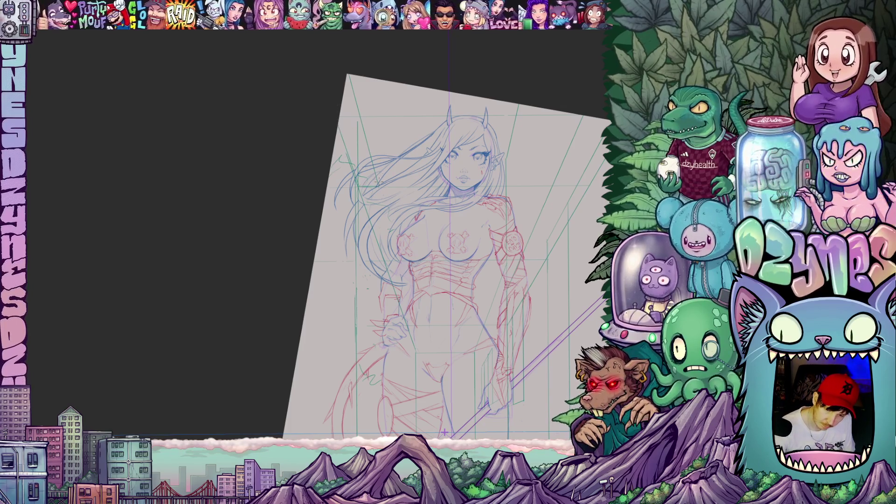
drag(379, 171, 382, 107)
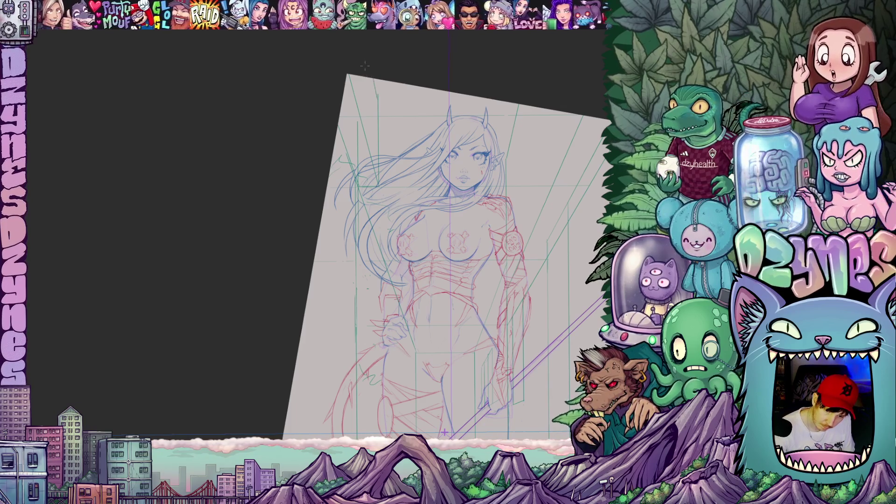
Step: Shift the view up-left and hide the red and blue sketch layers
drag(578, 323, 525, 258)
scroll(524, 258, down, 3)
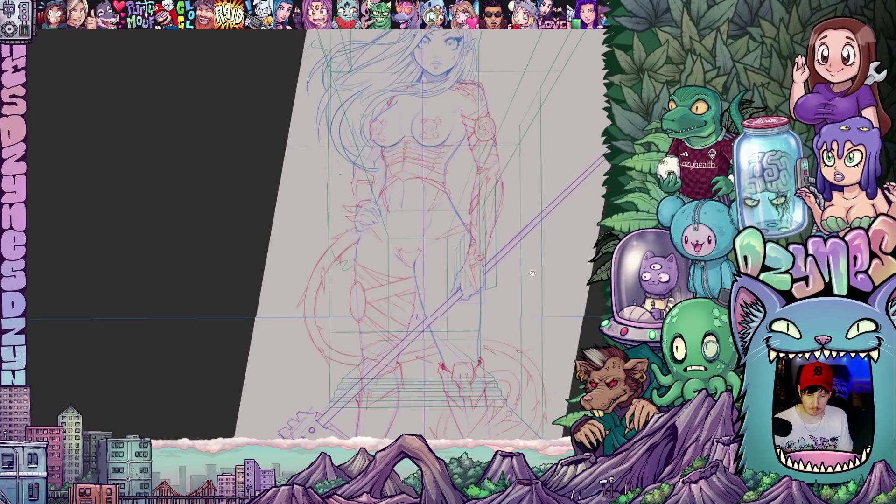
scroll(532, 257, down, 3)
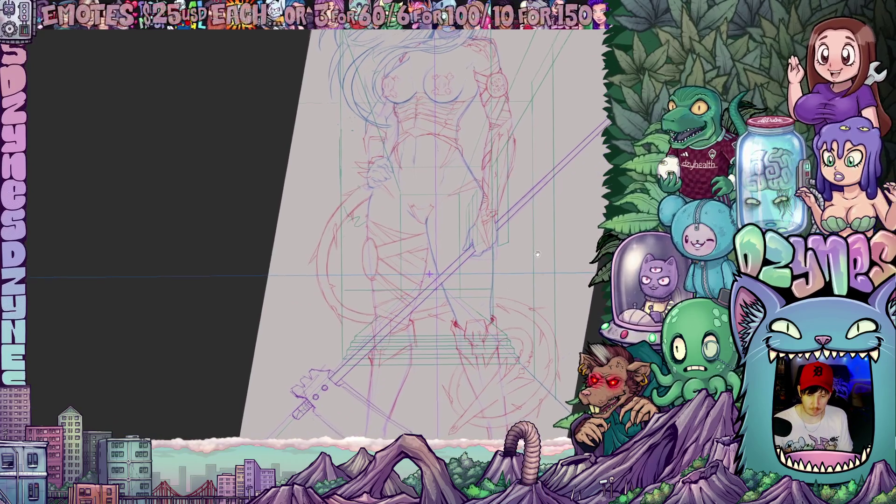
scroll(542, 252, up, 2)
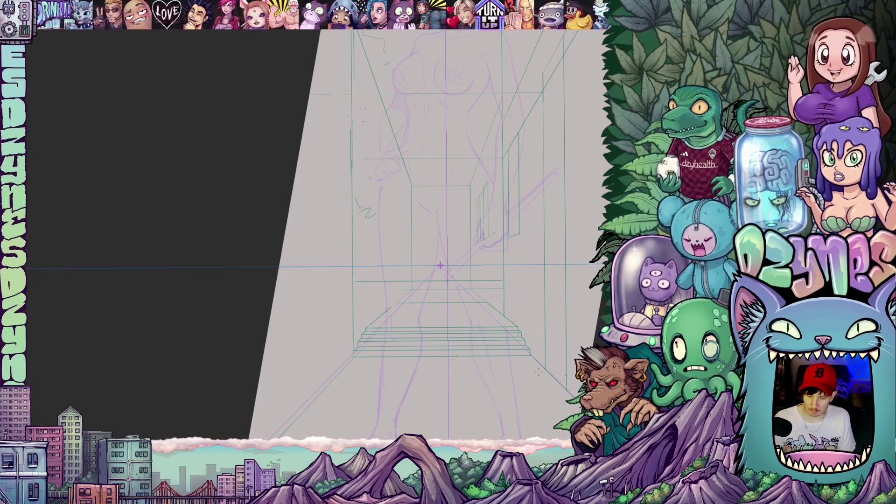
Step: Tilt the view about 20° and draw two straight green perspective guide lines
scroll(537, 371, up, 3)
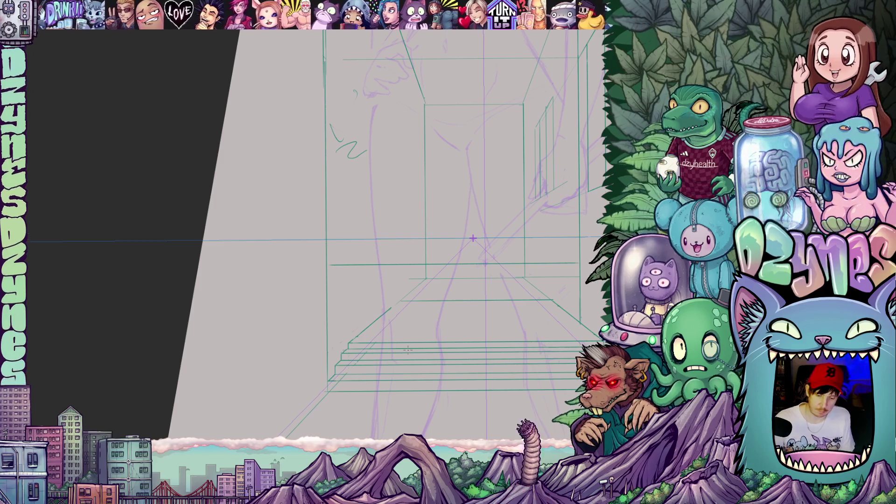
drag(408, 350, 544, 237)
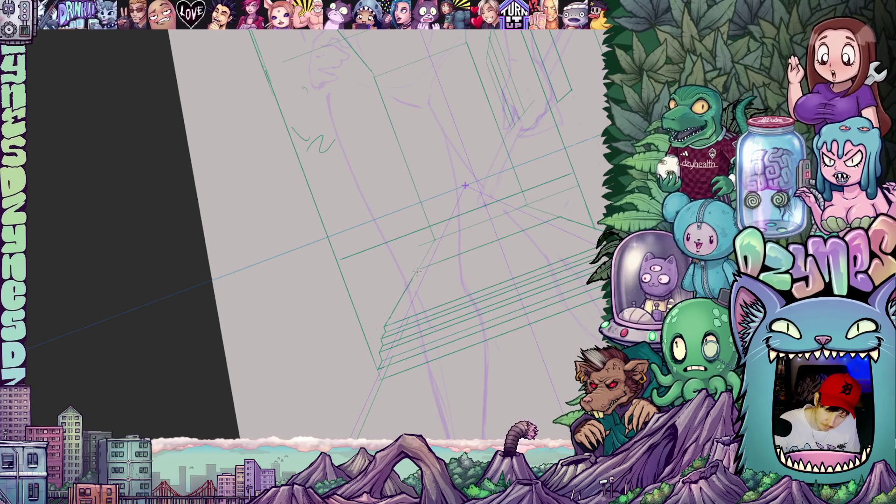
drag(417, 270, 339, 61)
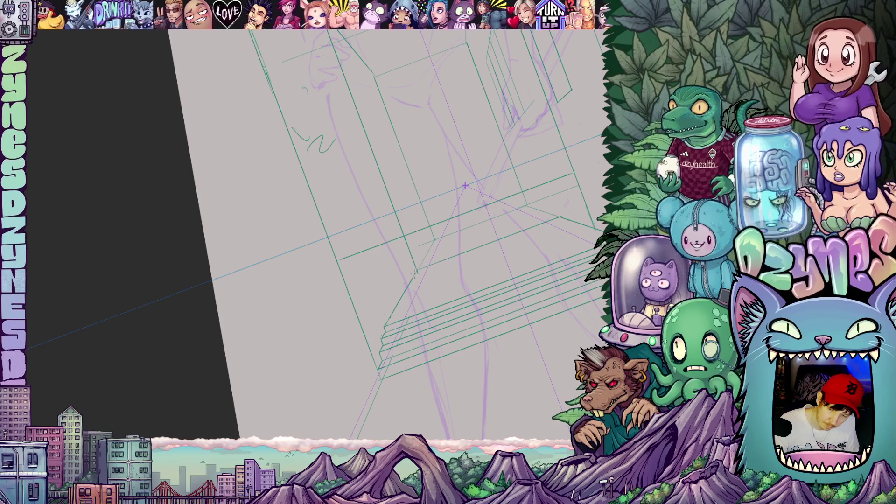
drag(415, 283, 371, 293)
Step: Rotate the view upright and draw two vertical green corridor lines, undoing a stray stroke
mouse_move(521, 283)
mouse_down()
mouse_move(579, 301)
mouse_move(416, 258)
mouse_up()
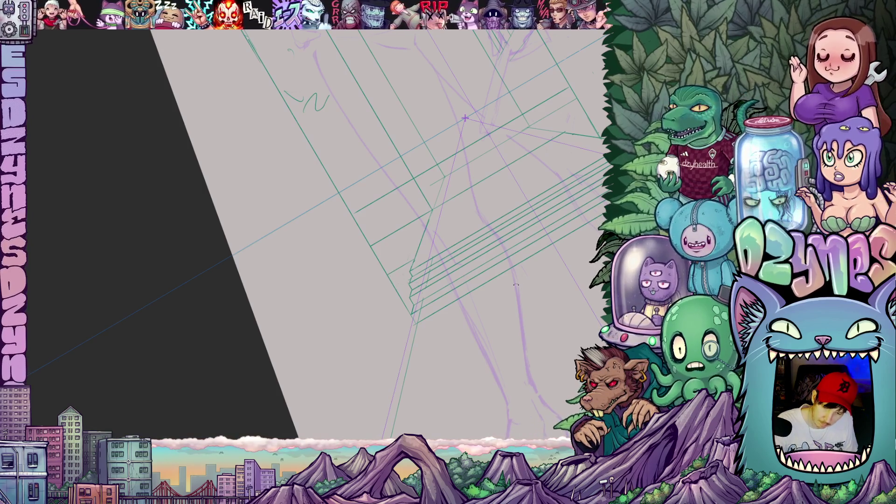
drag(516, 284, 490, 414)
drag(388, 305, 386, 67)
drag(484, 155, 535, 275)
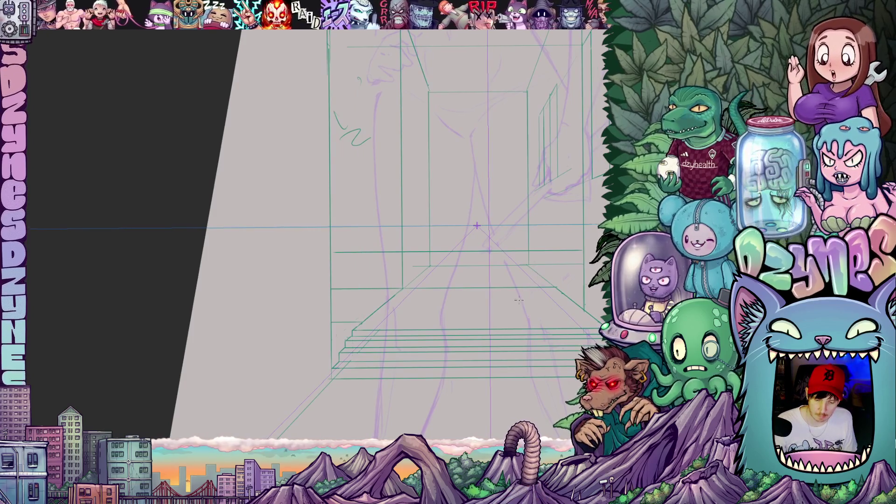
mouse_move(556, 322)
mouse_down()
mouse_move(467, 312)
mouse_move(516, 322)
mouse_move(534, 340)
mouse_move(498, 362)
mouse_move(509, 336)
mouse_move(491, 326)
mouse_up()
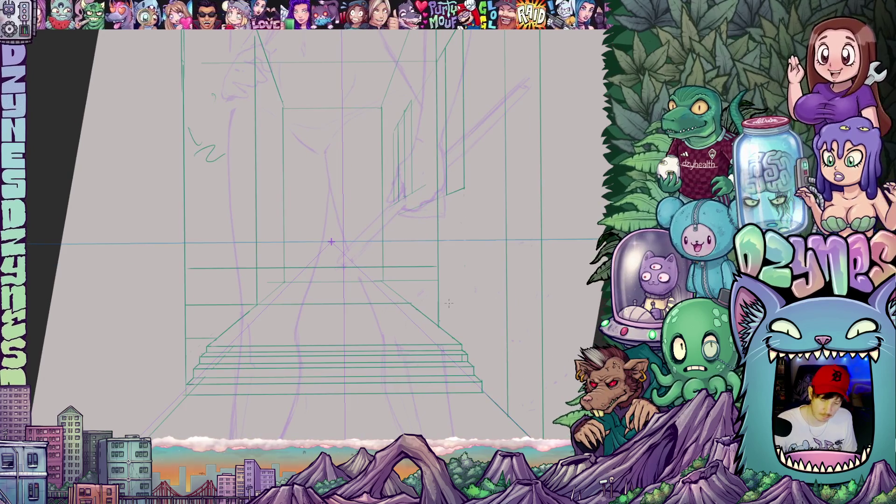
drag(441, 309, 442, 321)
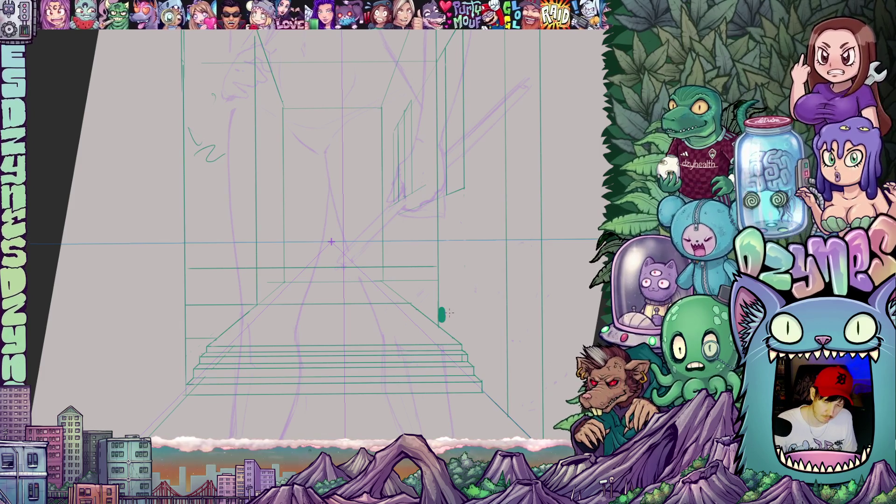
key(ctrl+z)
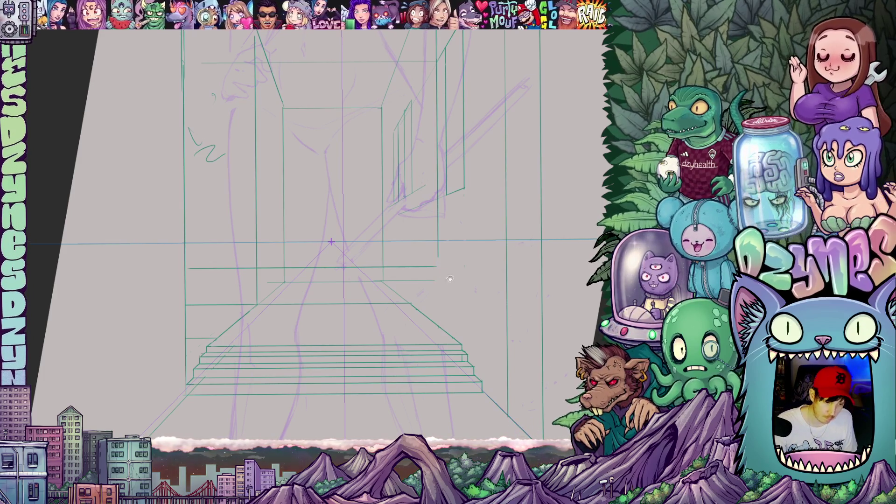
mouse_move(451, 280)
mouse_down()
mouse_move(455, 349)
mouse_move(439, 234)
mouse_move(440, 40)
mouse_up()
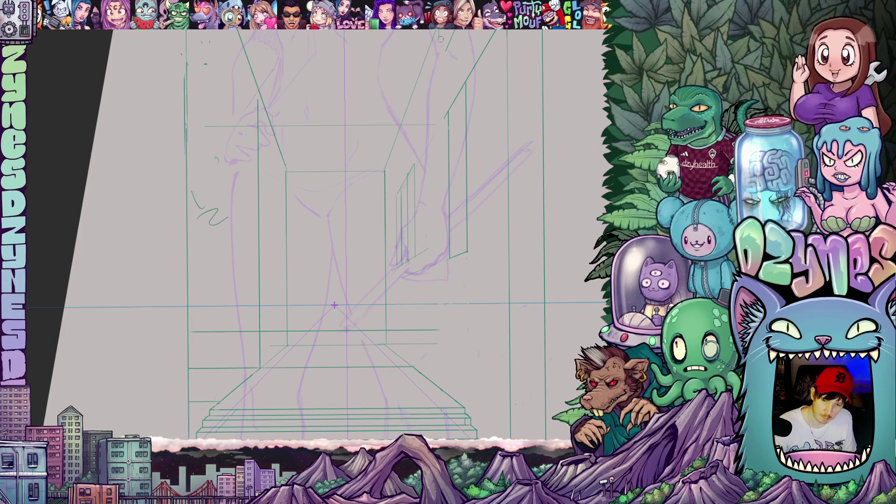
Step: Draw two horizontal green guide lines across the corridor
mouse_move(501, 180)
mouse_down()
mouse_move(503, 342)
mouse_move(484, 317)
mouse_move(484, 286)
mouse_up()
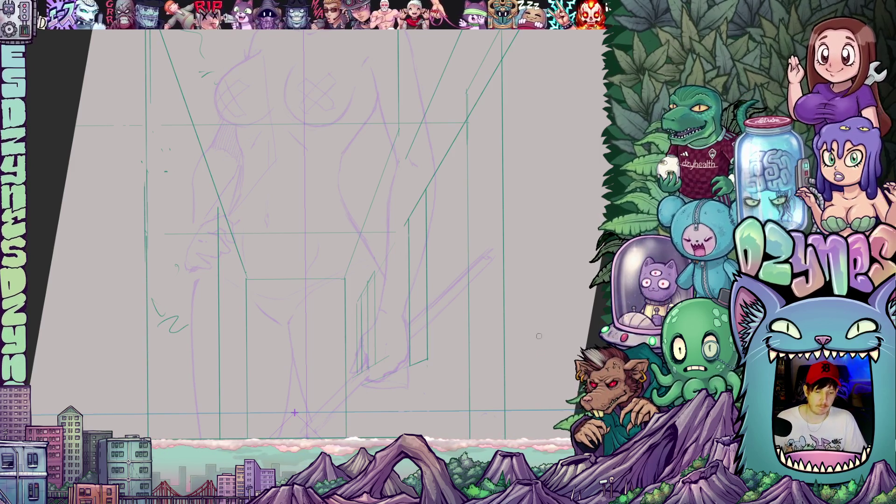
scroll(322, 224, down, 5)
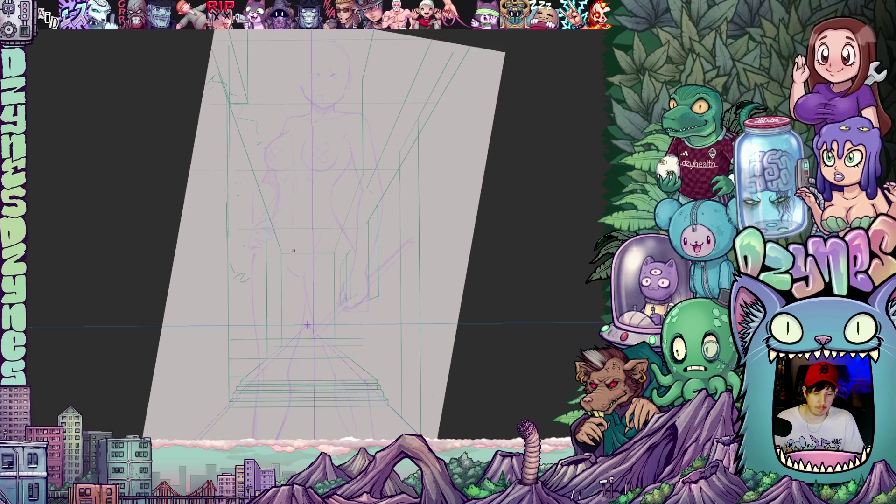
scroll(291, 294, up, 5)
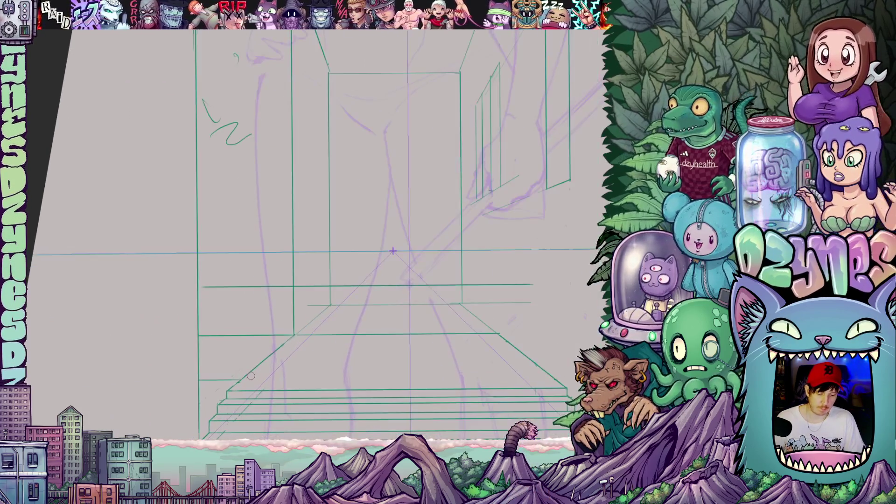
drag(251, 376, 245, 318)
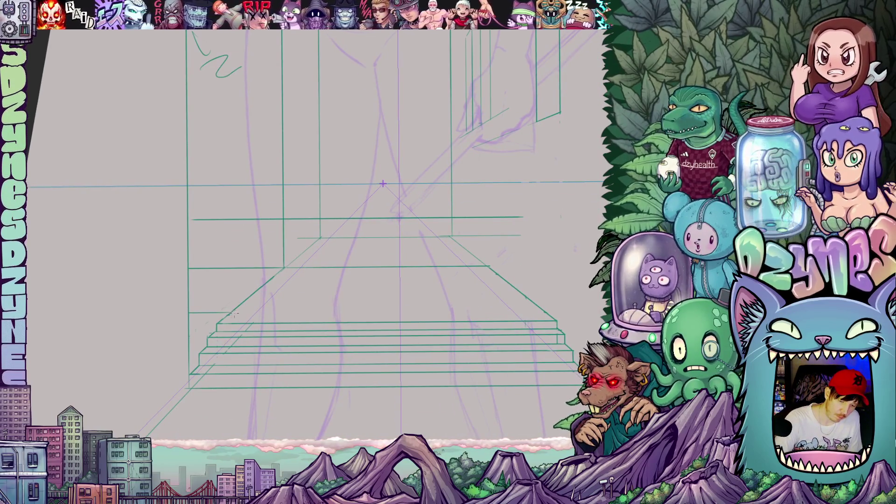
mouse_move(233, 314)
mouse_down()
mouse_move(539, 315)
mouse_move(389, 314)
mouse_up()
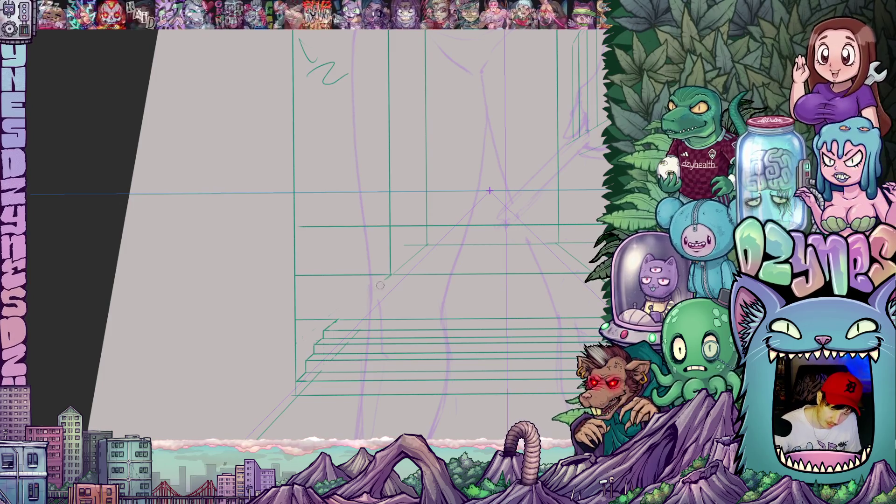
mouse_move(526, 334)
mouse_down()
mouse_move(471, 346)
mouse_move(448, 396)
mouse_up()
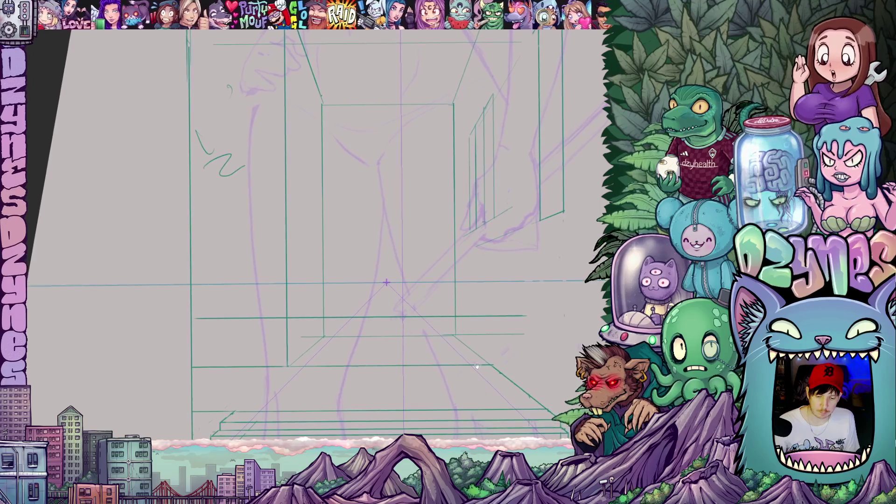
drag(494, 342, 509, 337)
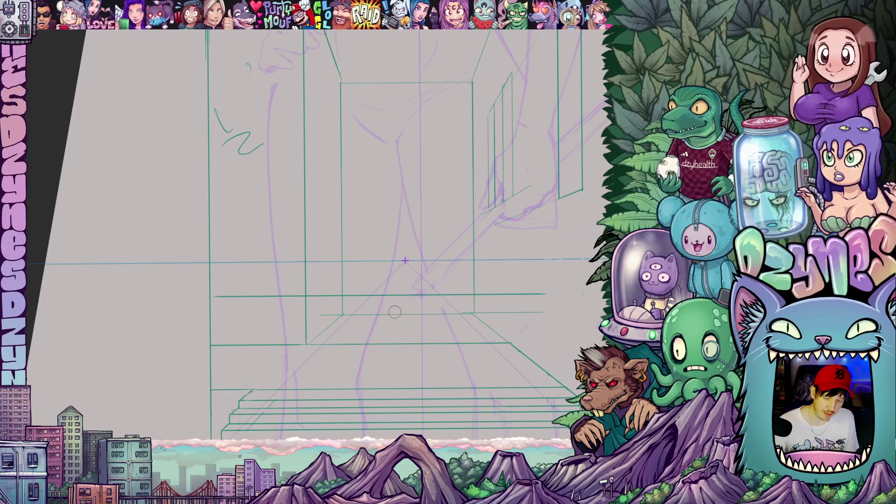
mouse_move(398, 334)
mouse_down()
mouse_move(437, 399)
mouse_move(408, 447)
mouse_up()
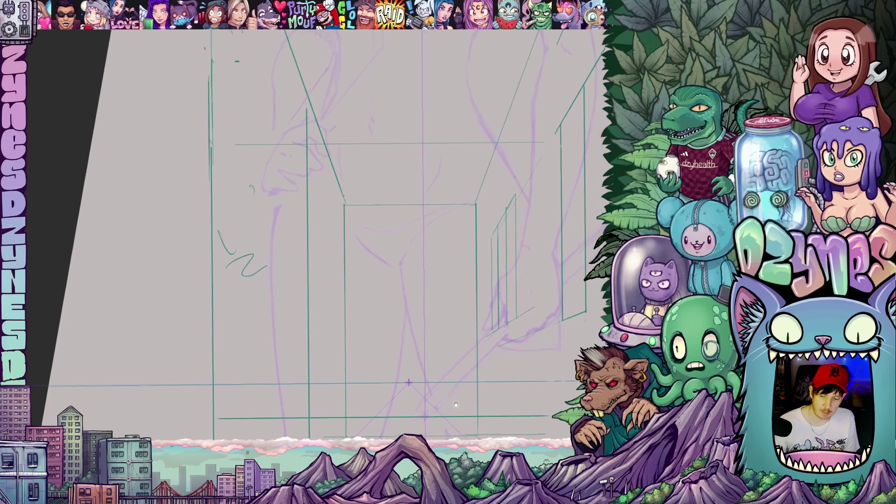
mouse_move(490, 236)
mouse_down()
mouse_move(340, 250)
mouse_move(376, 166)
mouse_up()
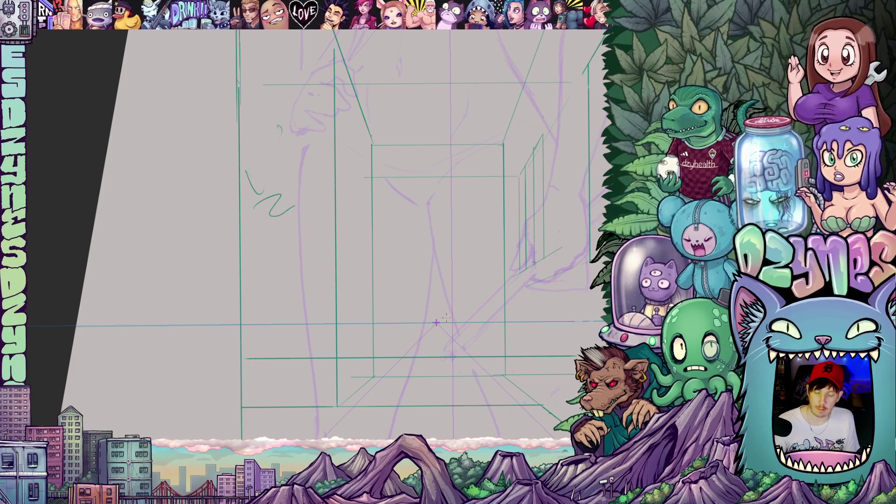
Step: Draw three short vertical strokes at the staircase's end, replacing an undone first attempt
mouse_move(453, 436)
mouse_down()
mouse_move(459, 326)
mouse_move(559, 262)
mouse_up()
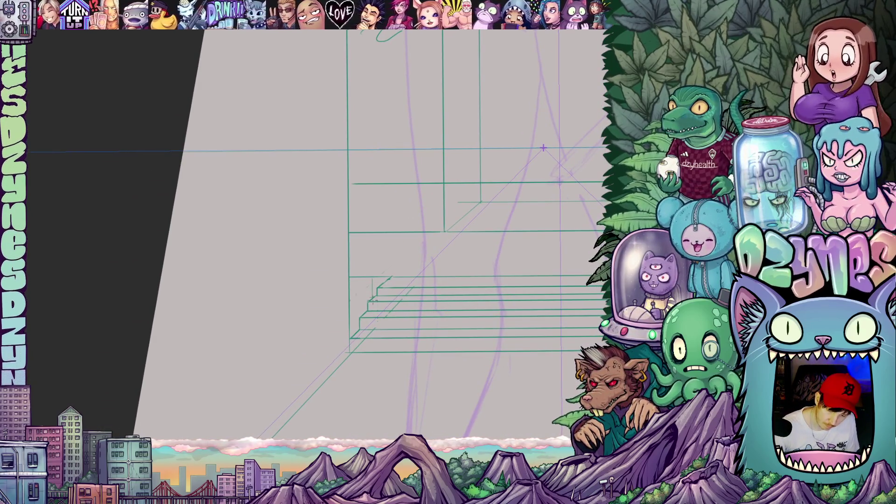
drag(360, 280, 359, 307)
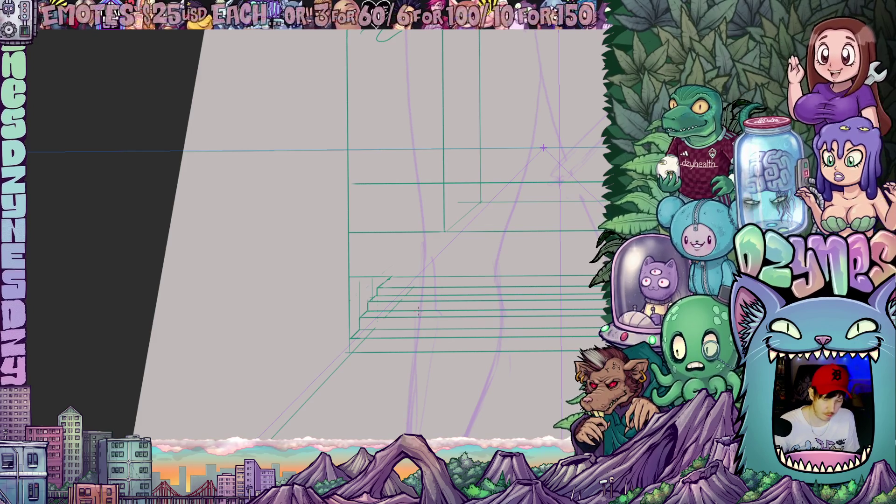
key(ctrl+z)
key(ctrl+z)
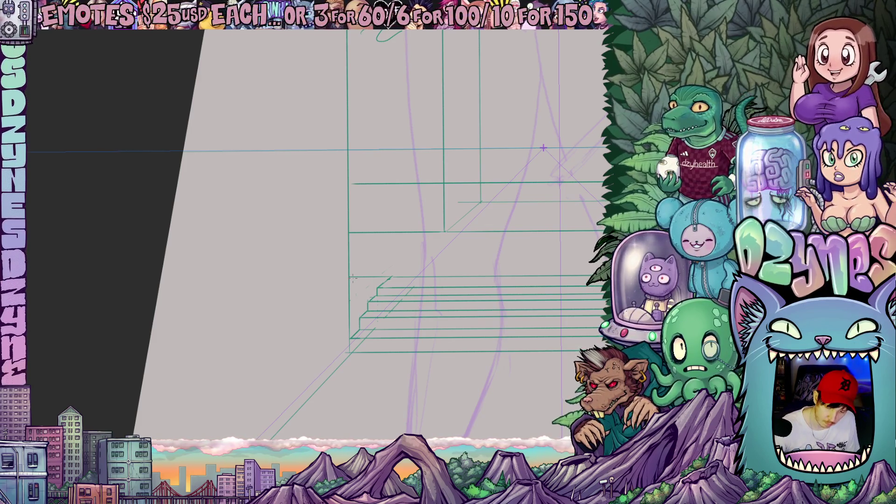
drag(353, 283, 354, 328)
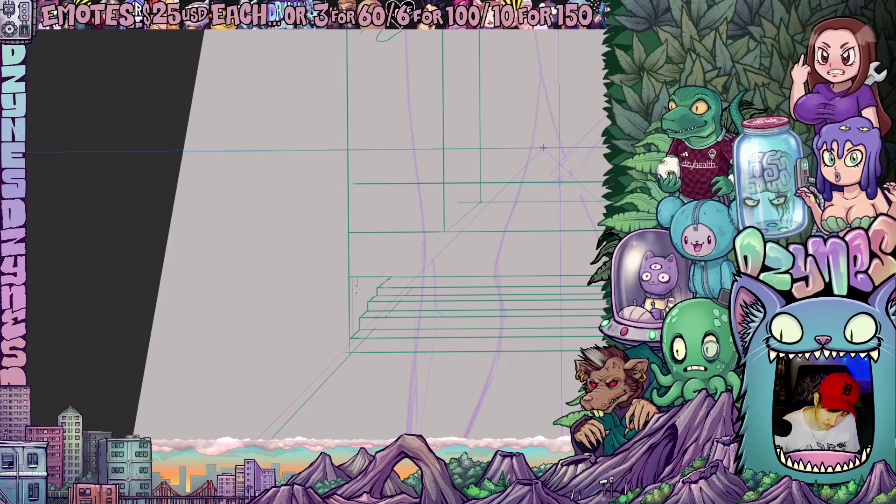
drag(357, 284, 358, 317)
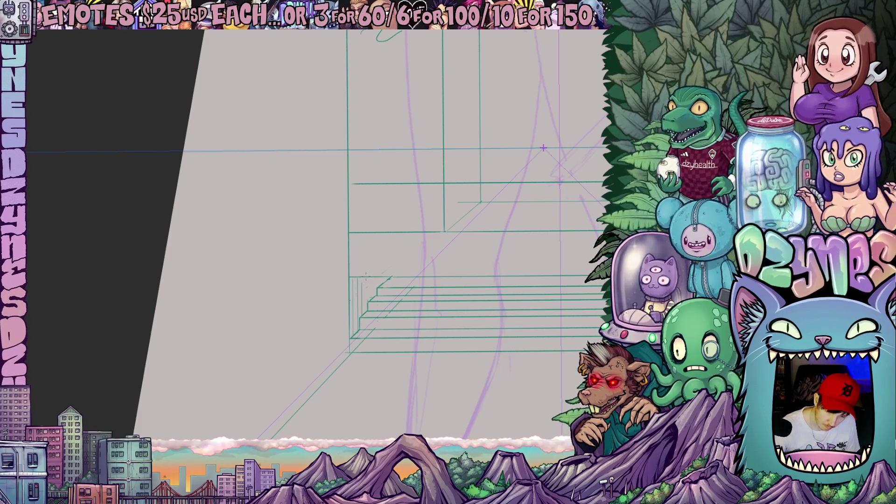
drag(370, 284, 371, 301)
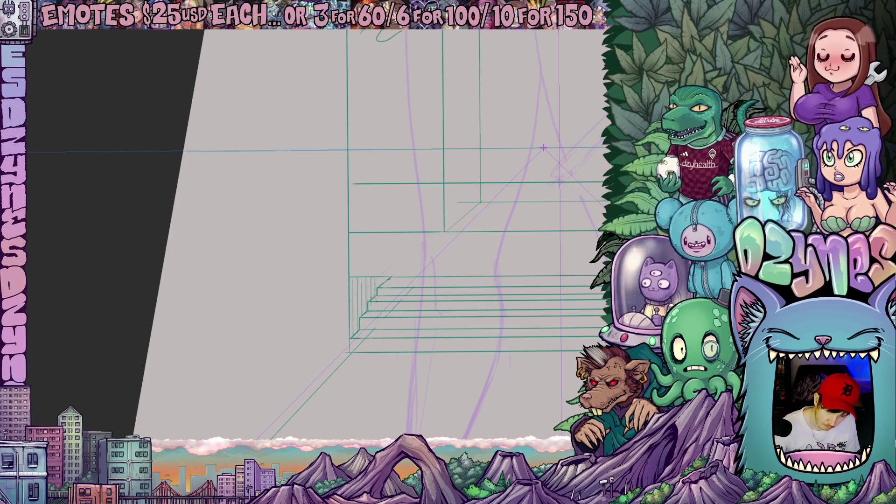
Step: Draw a horizontal line across the staircase
drag(543, 147, 459, 153)
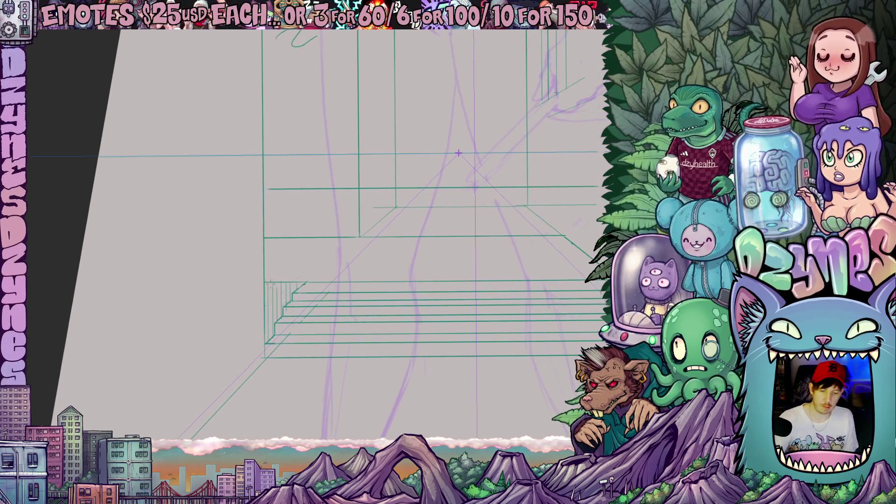
drag(263, 277, 563, 279)
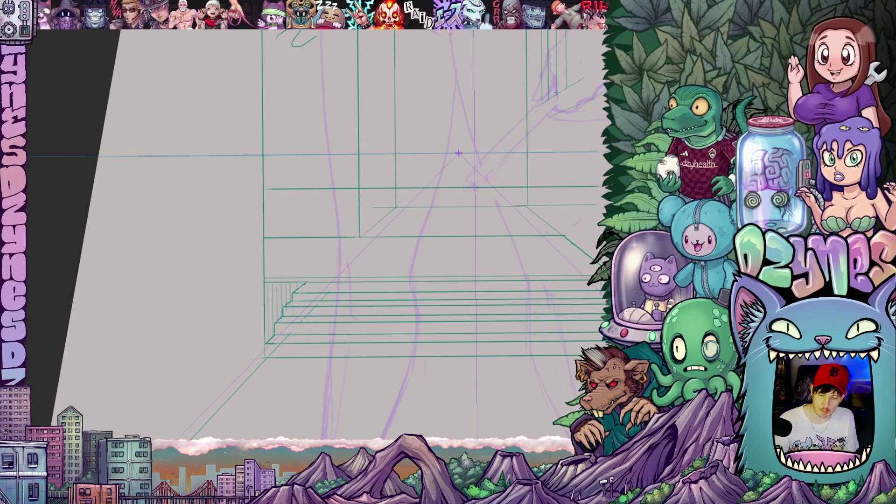
mouse_move(657, 291)
mouse_down()
mouse_move(498, 332)
mouse_move(514, 345)
mouse_move(495, 380)
mouse_move(470, 372)
mouse_up()
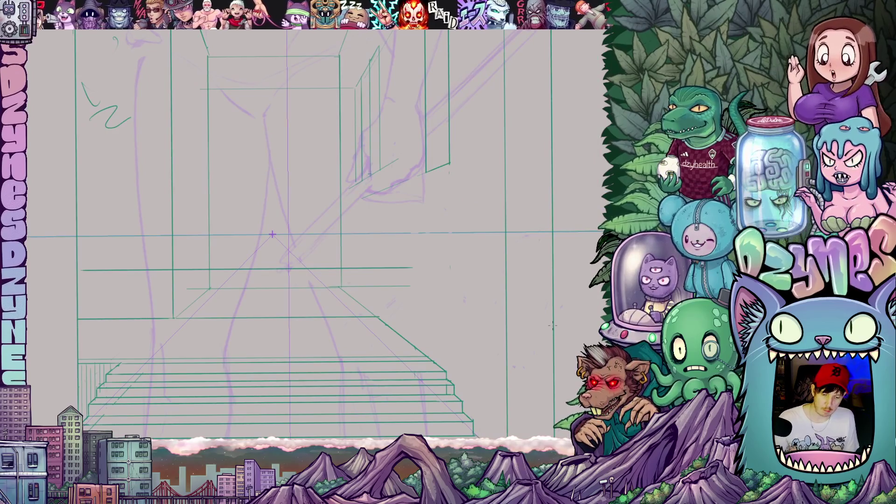
scroll(499, 258, down, 1)
Step: Frame the figure's upper body and hide the red and blue sketch lines with Ctrl+H
mouse_move(500, 284)
mouse_down()
mouse_move(471, 313)
mouse_move(501, 348)
mouse_move(491, 320)
mouse_move(480, 339)
mouse_move(459, 327)
mouse_move(471, 308)
mouse_up()
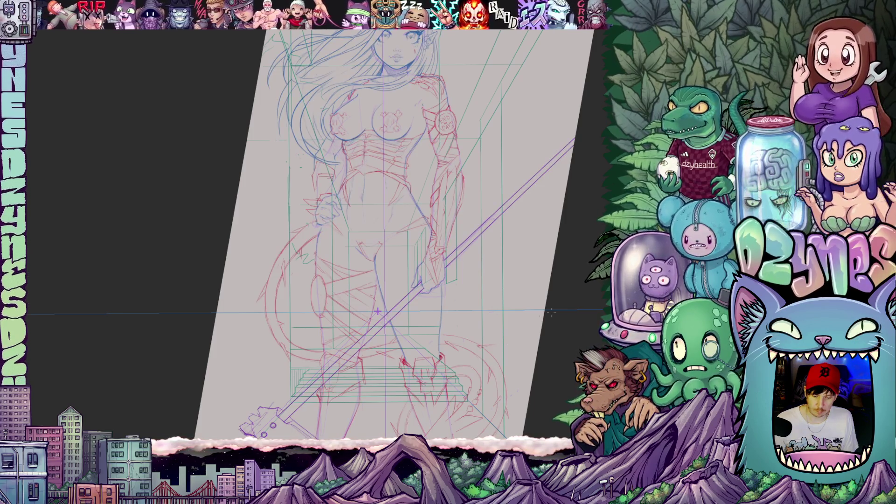
scroll(169, 271, up, 2)
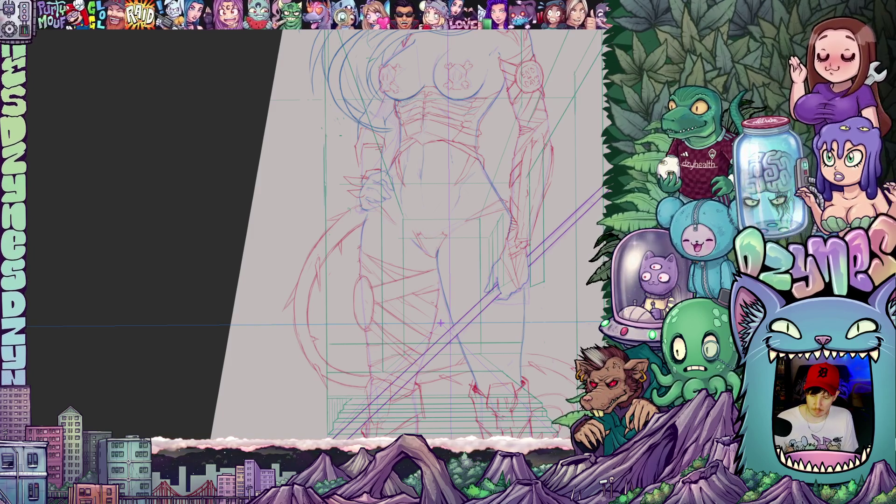
key(ctrl+h)
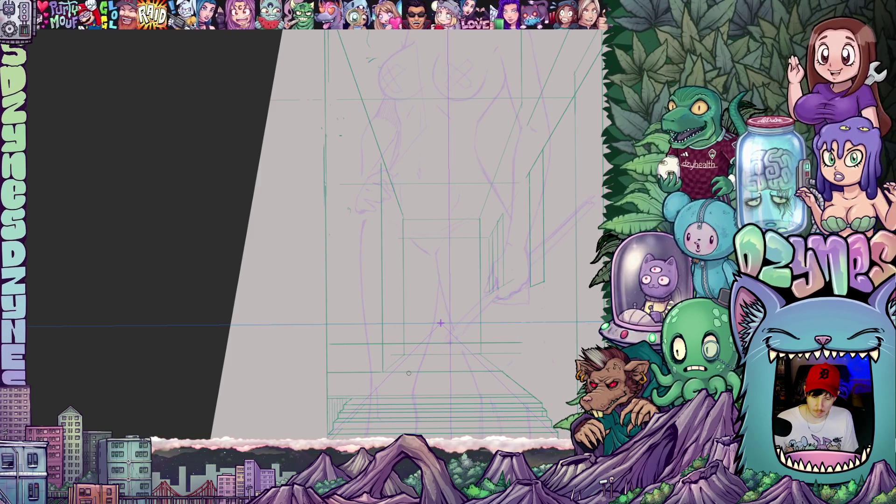
Step: Erase the short horizontal green line near the stairs and zoom out over the page
scroll(404, 370, up, 3)
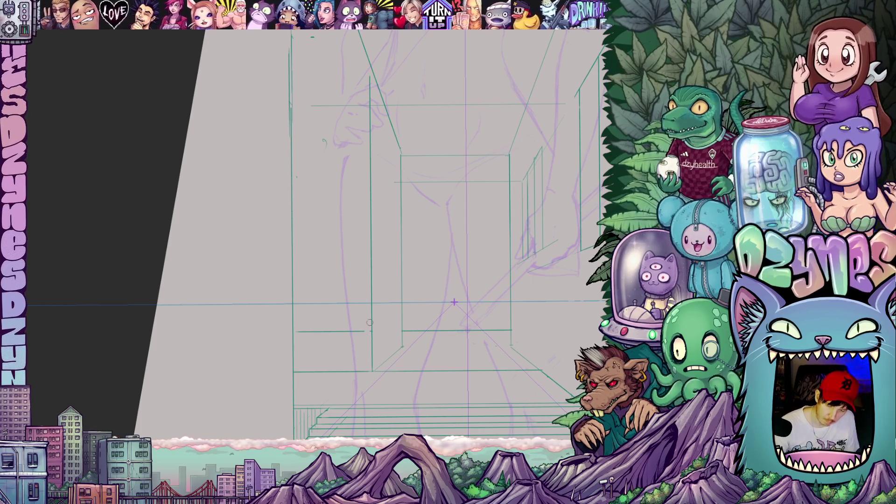
mouse_move(370, 344)
mouse_down()
mouse_move(366, 333)
mouse_move(308, 333)
mouse_move(323, 338)
mouse_up()
mouse_move(378, 343)
mouse_down()
mouse_move(378, 383)
mouse_move(380, 316)
mouse_move(363, 292)
mouse_move(448, 317)
mouse_move(519, 320)
mouse_move(471, 293)
mouse_move(472, 268)
mouse_move(468, 317)
mouse_up()
scroll(468, 317, down, 5)
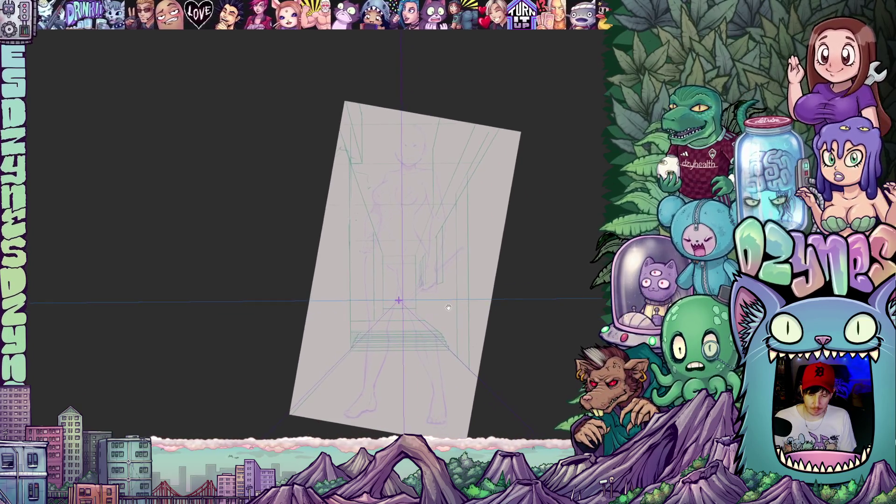
drag(442, 277, 393, 256)
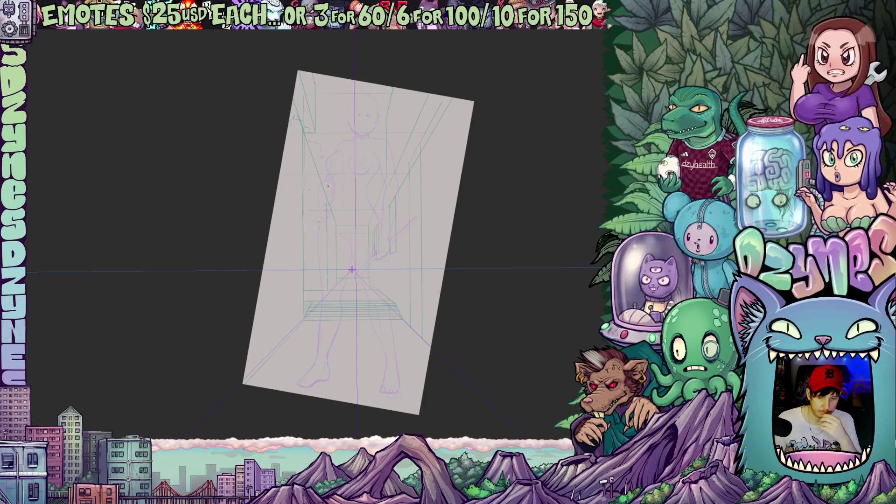
scroll(328, 185, up, 3)
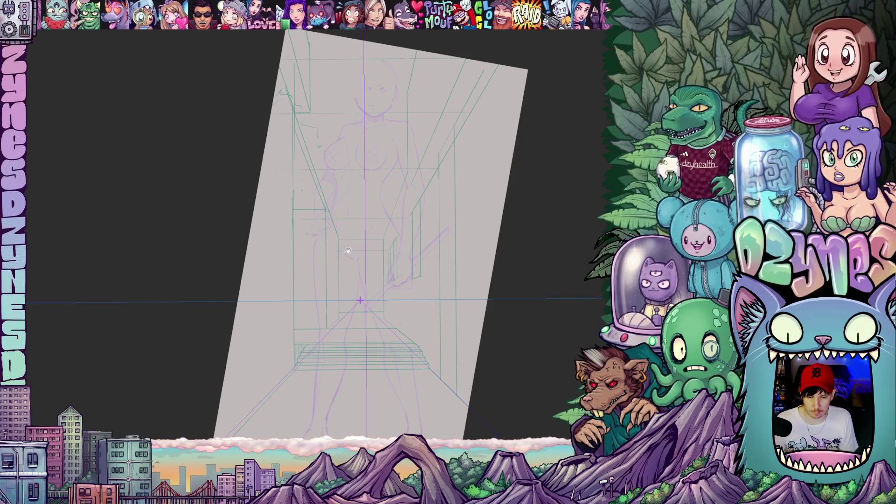
mouse_move(351, 247)
mouse_down()
mouse_move(350, 296)
mouse_move(347, 271)
mouse_move(337, 267)
mouse_move(338, 258)
mouse_move(344, 311)
mouse_up()
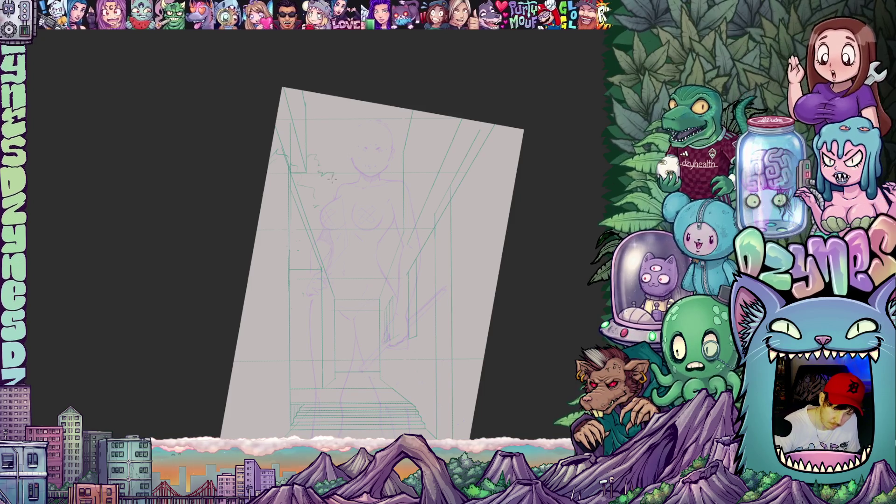
mouse_move(333, 191)
mouse_down()
mouse_move(380, 194)
mouse_move(390, 210)
mouse_up()
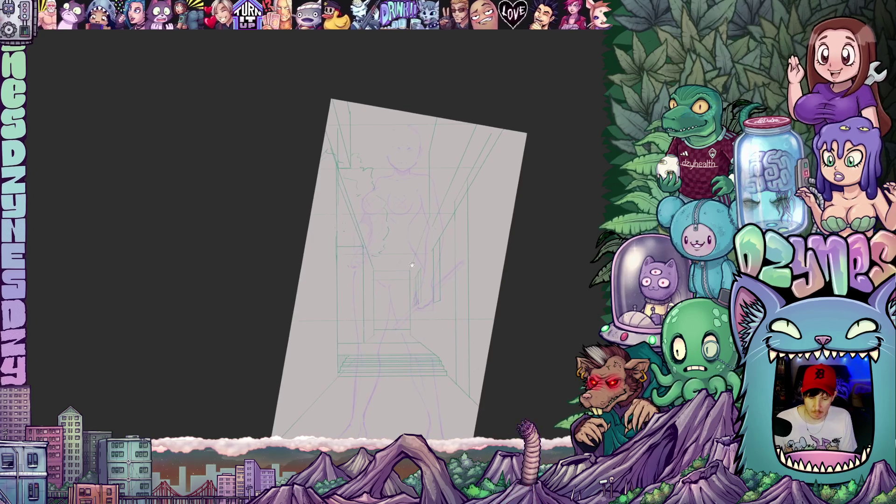
scroll(420, 266, up, 2)
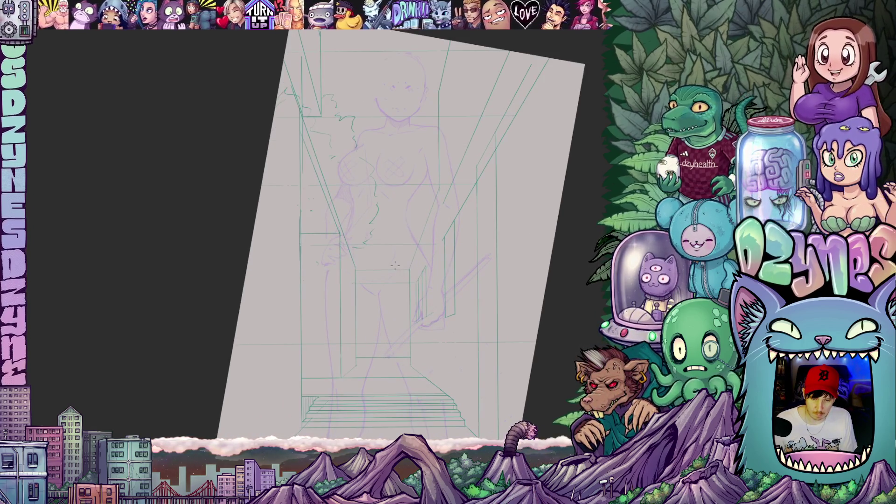
Step: Draw a long vertical guide line down the figure, undoing a mistaken diagonal line
scroll(338, 184, up, 2)
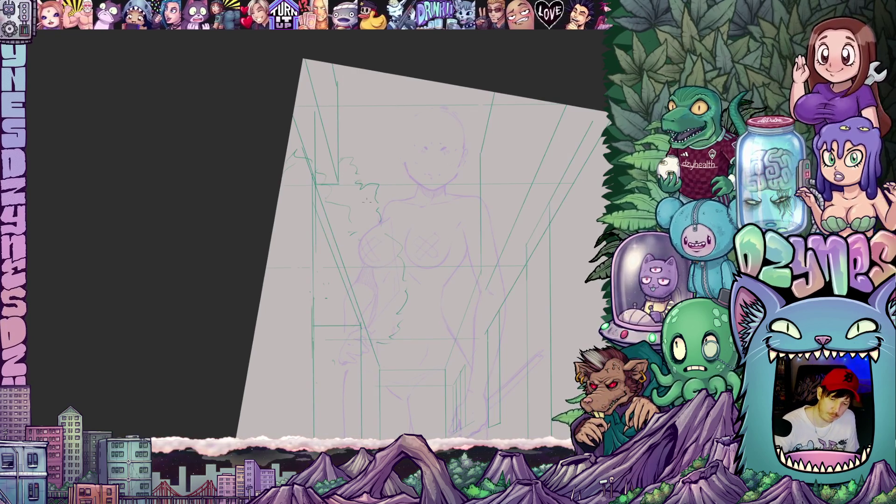
mouse_move(411, 310)
mouse_down()
mouse_move(408, 301)
mouse_move(446, 299)
mouse_up()
scroll(446, 298, down, 3)
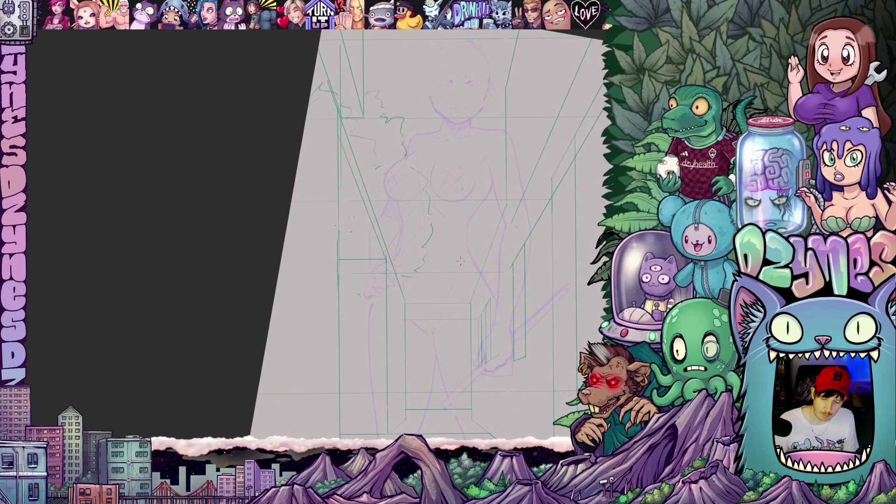
scroll(447, 285, up, 2)
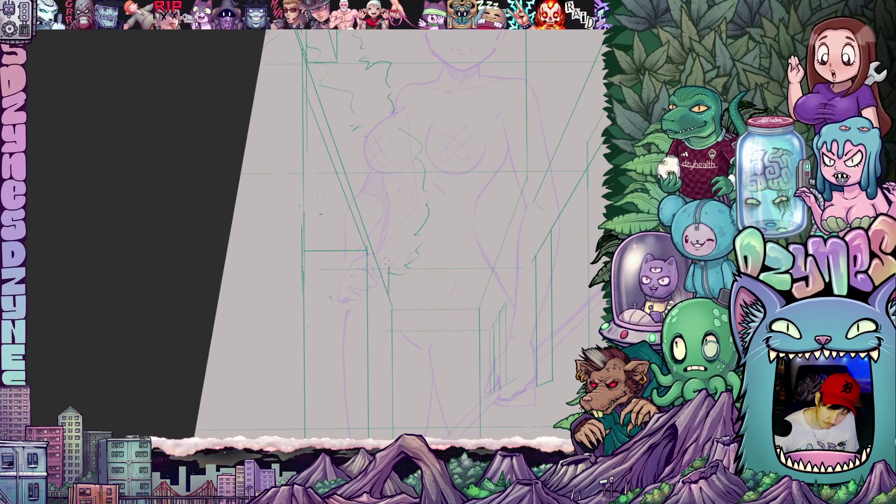
drag(387, 263, 337, 101)
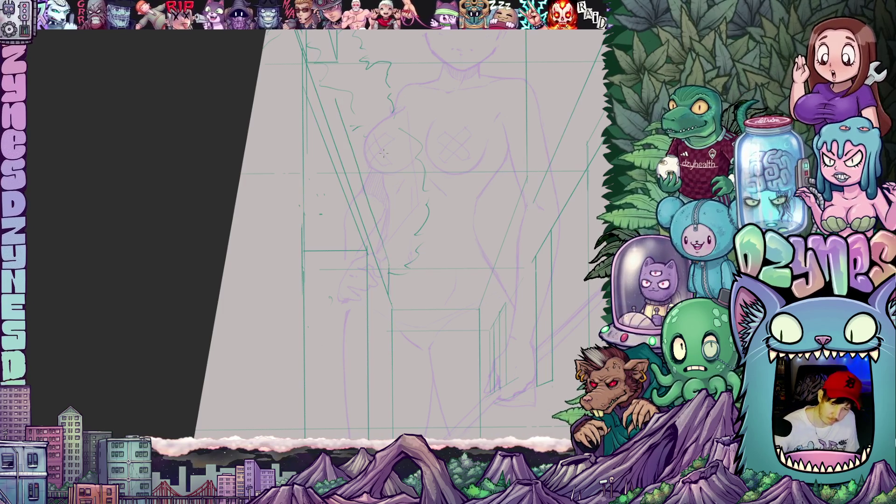
key(ctrl+z)
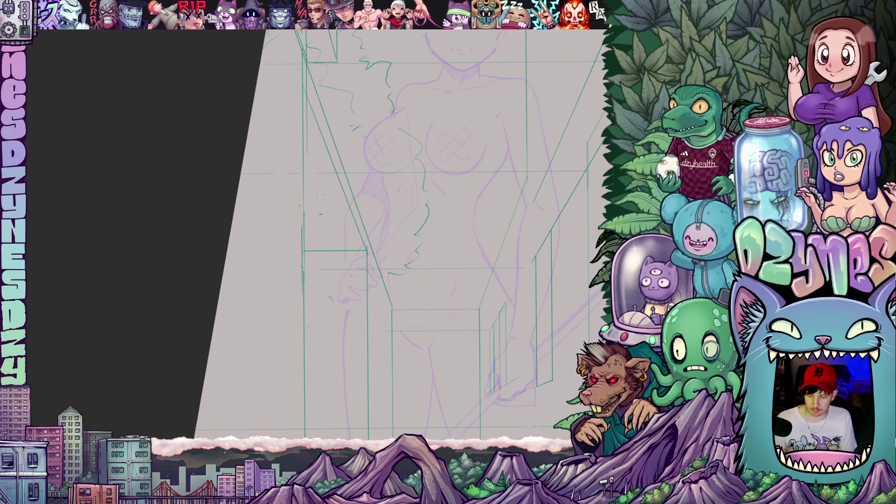
drag(443, 35, 435, 428)
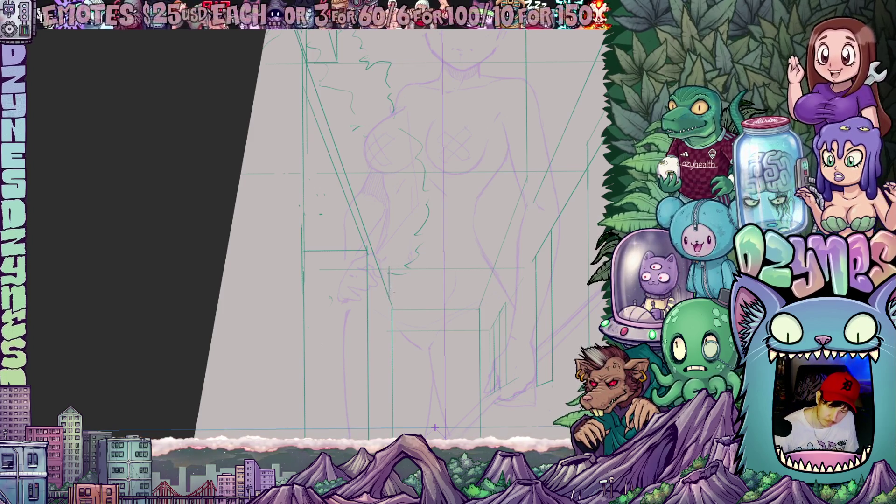
Step: Add another vertical green guide line beside the figure
drag(391, 291, 388, 213)
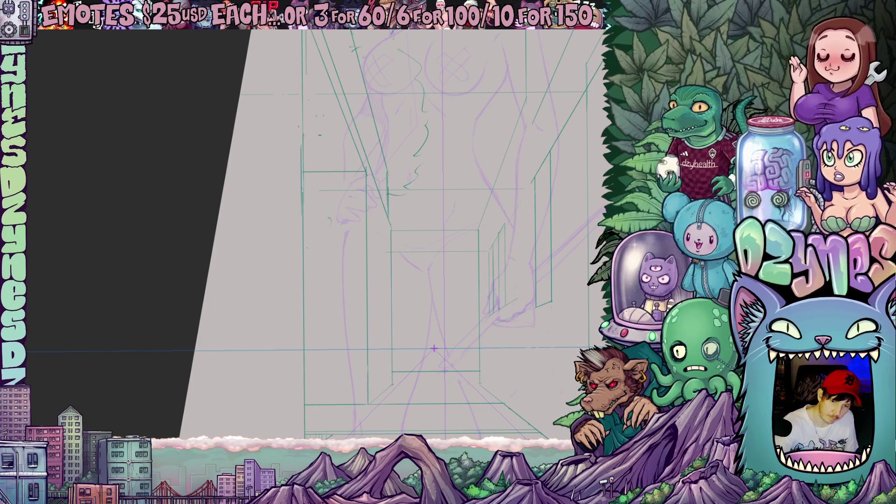
mouse_move(503, 160)
mouse_down()
mouse_move(510, 350)
mouse_move(500, 291)
mouse_move(504, 312)
mouse_up()
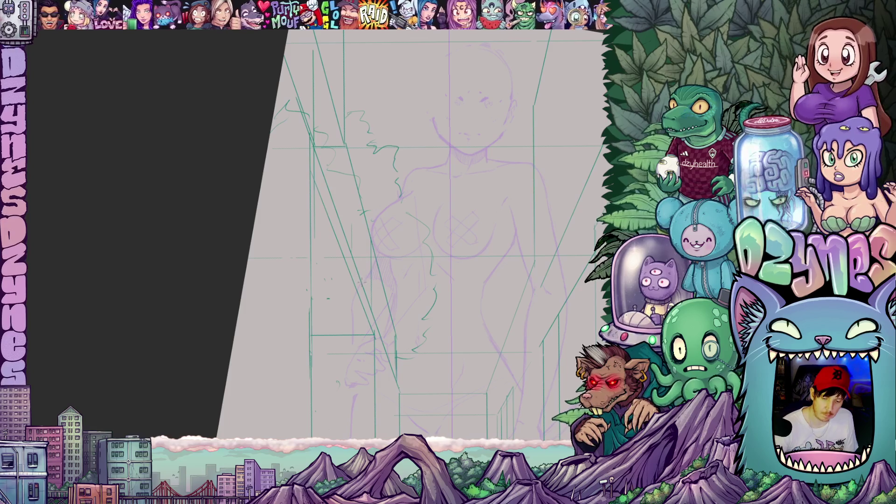
mouse_move(363, 271)
mouse_down()
mouse_move(361, 52)
mouse_move(437, 72)
mouse_up()
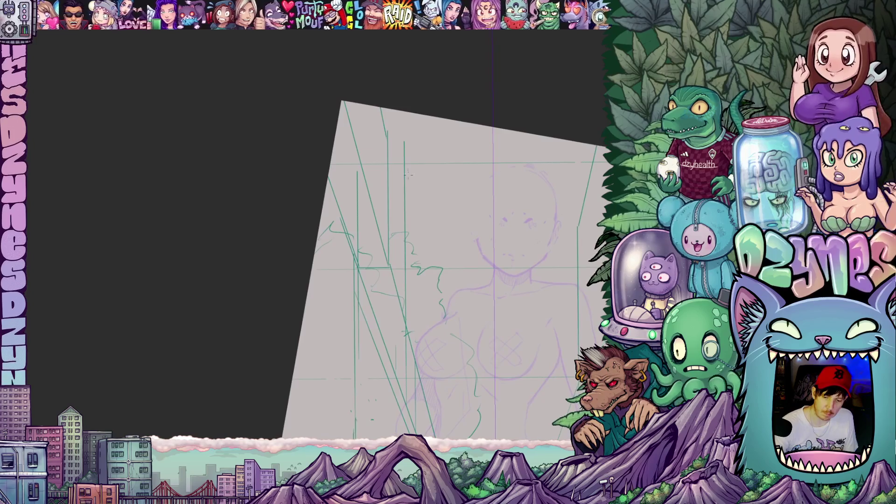
mouse_move(520, 225)
mouse_down()
mouse_move(460, 187)
mouse_move(420, 131)
mouse_move(441, 132)
mouse_up()
drag(517, 303, 526, 306)
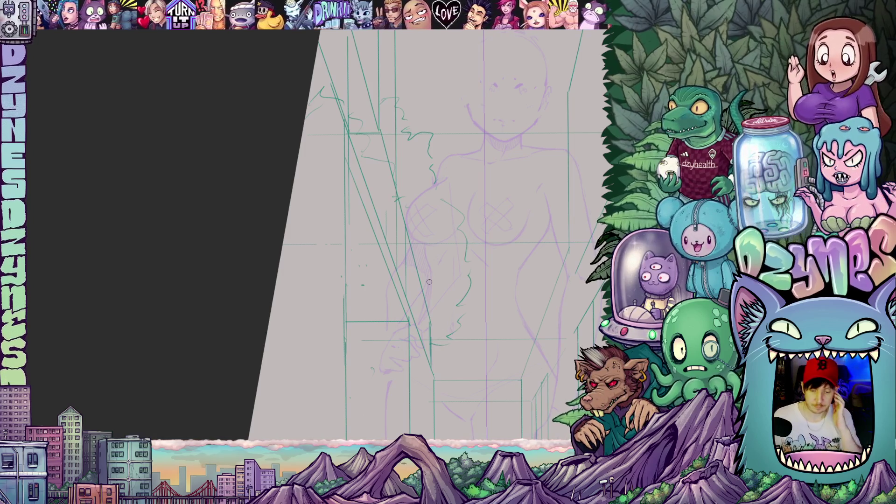
Step: Zoom out and pan across the figure's chest to see the whole sketch
mouse_move(487, 312)
mouse_down()
mouse_move(492, 322)
mouse_move(496, 313)
mouse_move(501, 341)
mouse_move(510, 329)
mouse_up()
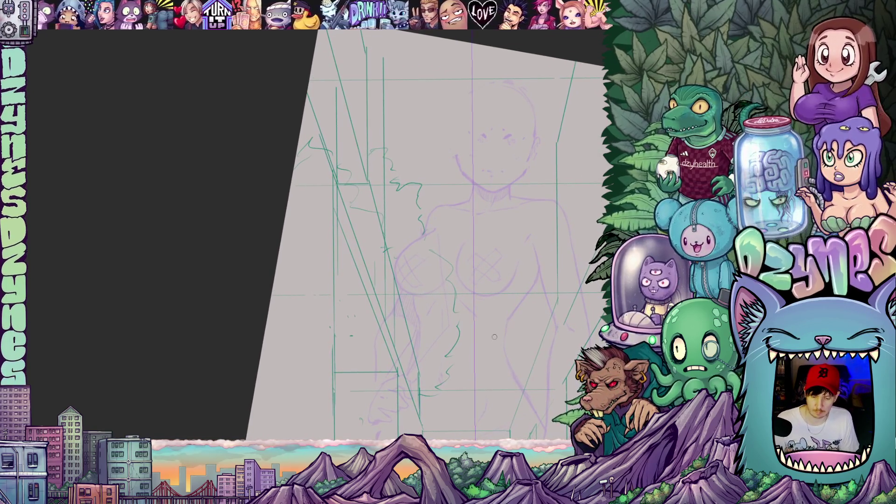
scroll(393, 288, up, 3)
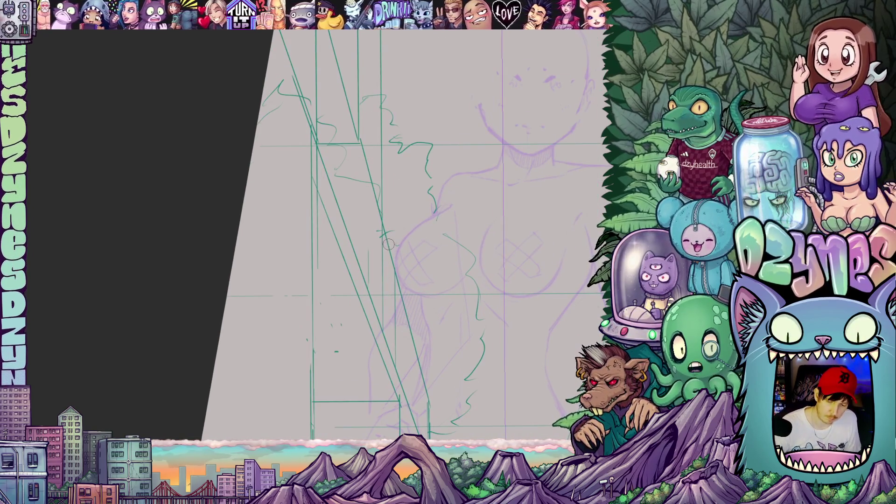
mouse_move(388, 257)
mouse_down()
mouse_move(425, 245)
mouse_move(371, 186)
mouse_up()
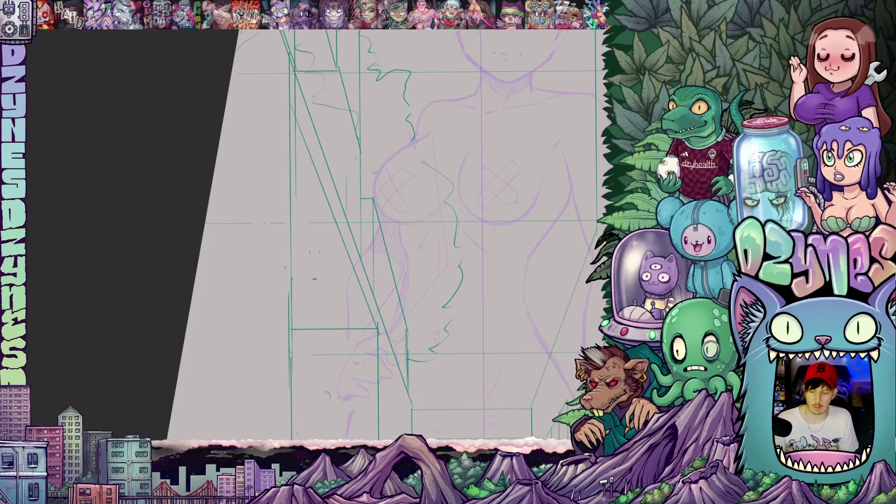
Step: Rotate the view to show the whole figure and hide the green perspective grid with H
scroll(413, 237, down, 5)
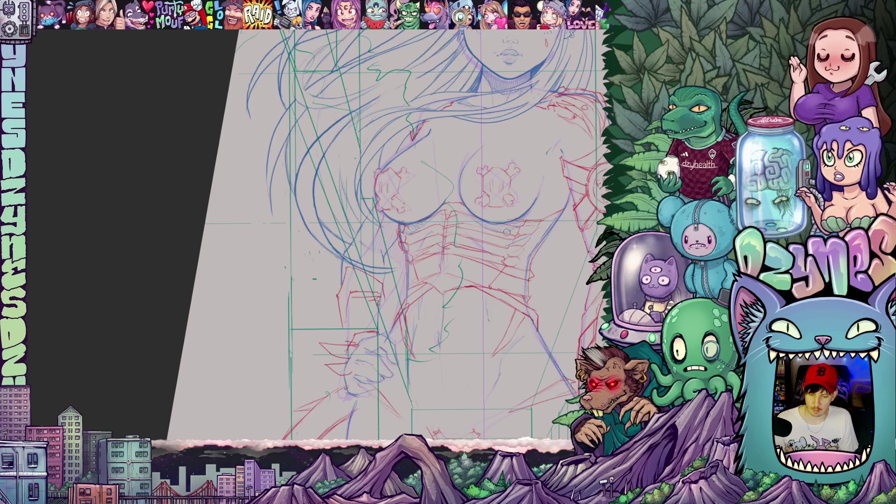
mouse_move(413, 237)
mouse_down()
mouse_move(418, 257)
mouse_move(444, 222)
mouse_move(400, 211)
mouse_up()
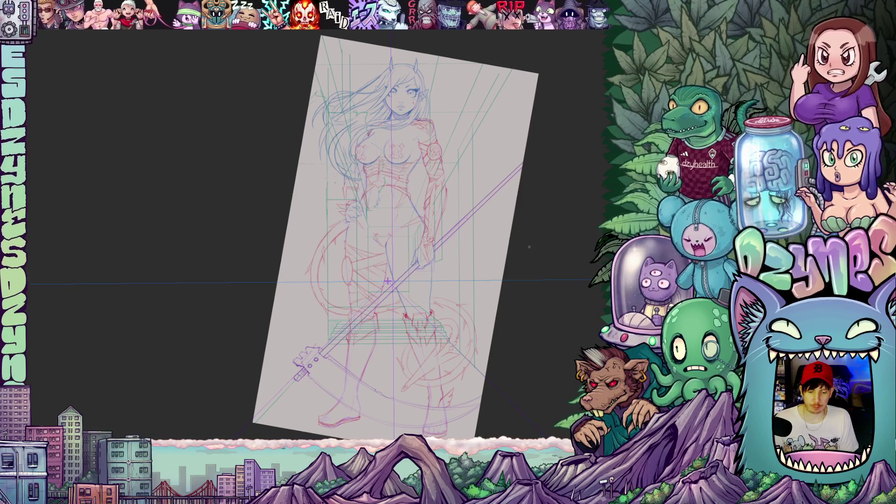
mouse_move(534, 216)
mouse_down()
mouse_move(534, 242)
mouse_move(544, 192)
mouse_move(543, 212)
mouse_up()
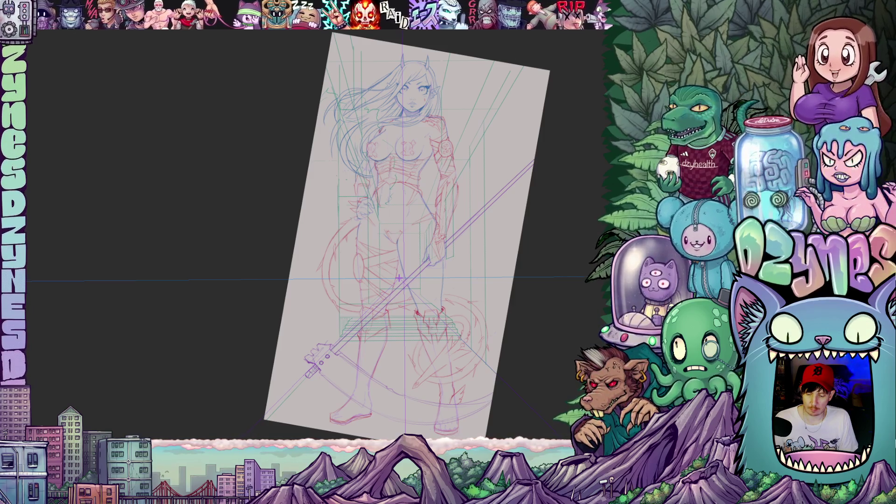
key(h)
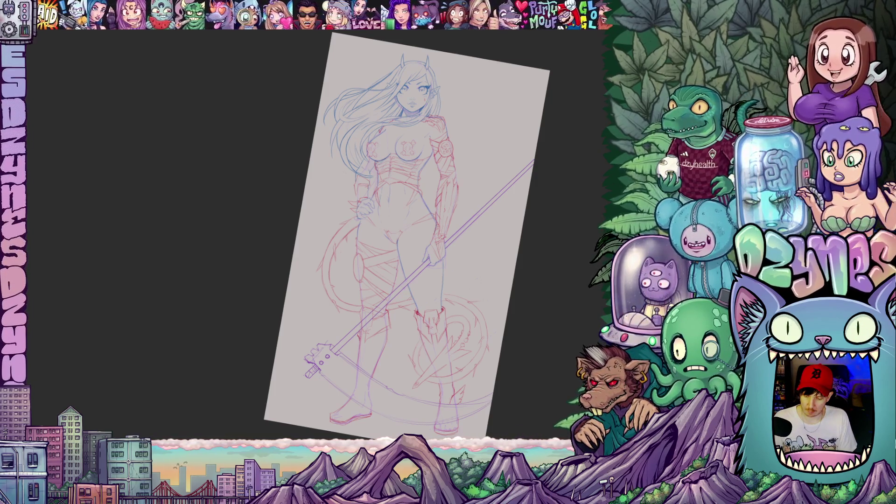
Step: Hide the rough purple sketch with Ctrl+comma and rotate the canvas clockwise
scroll(499, 366, down, 2)
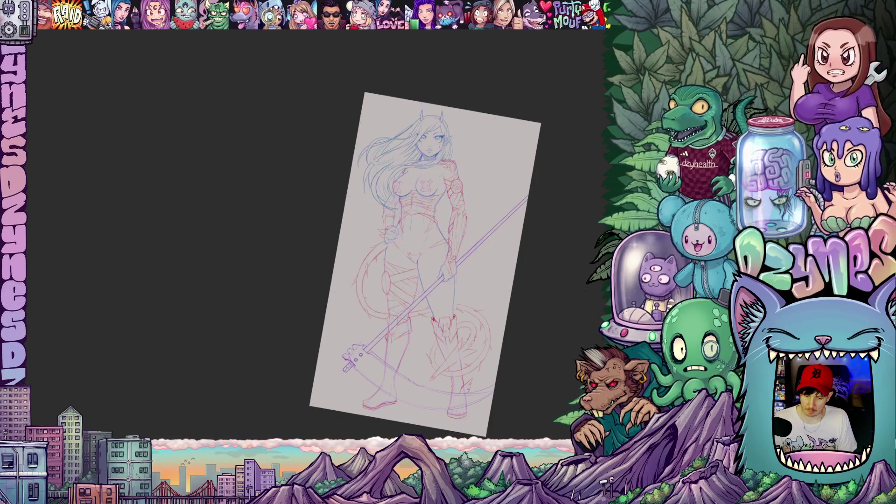
scroll(499, 220, up, 5)
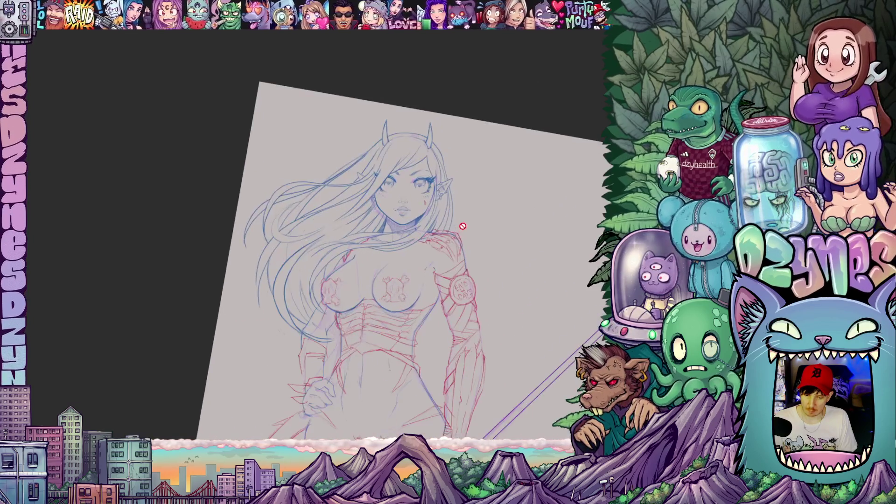
scroll(462, 226, up, 5)
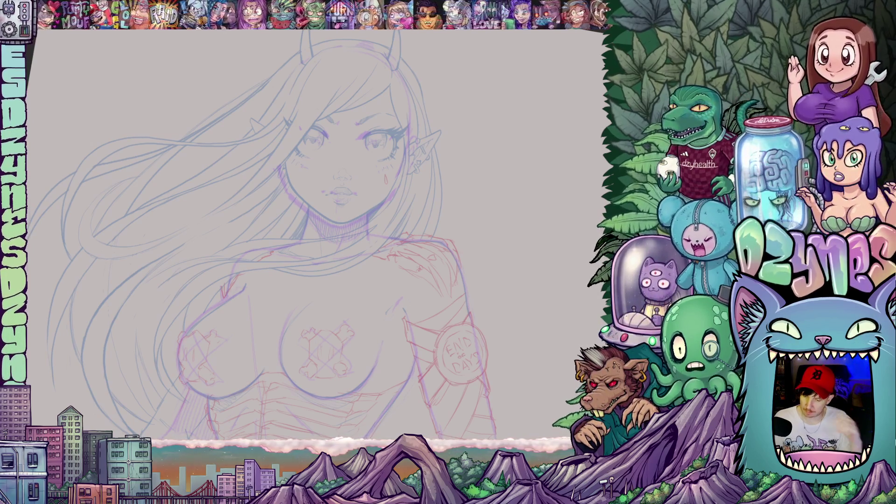
key(ctrl+comma)
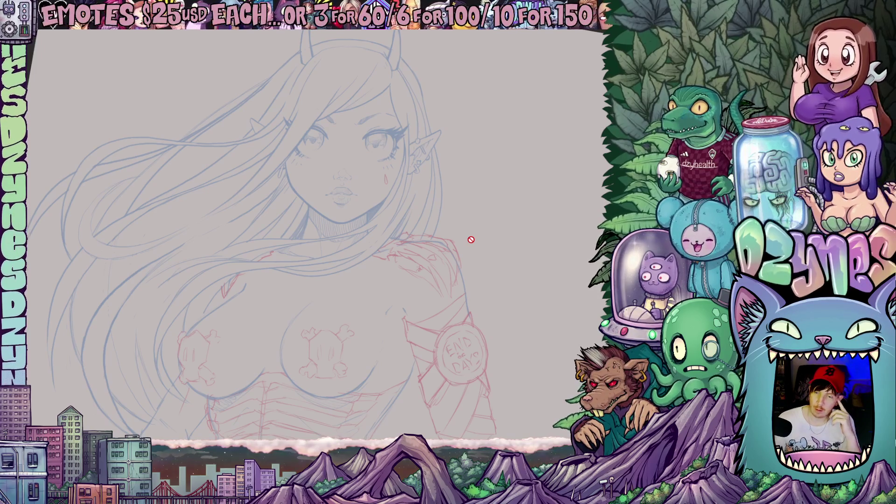
key(minus)
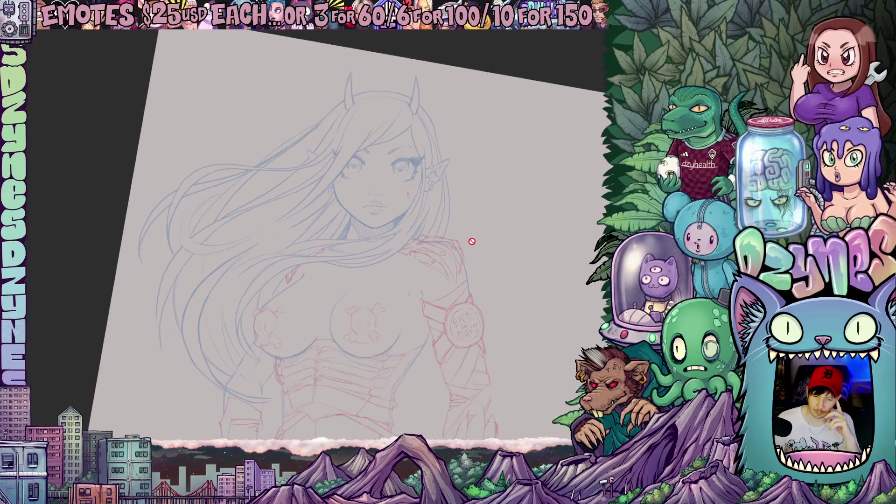
scroll(471, 242, down, 3)
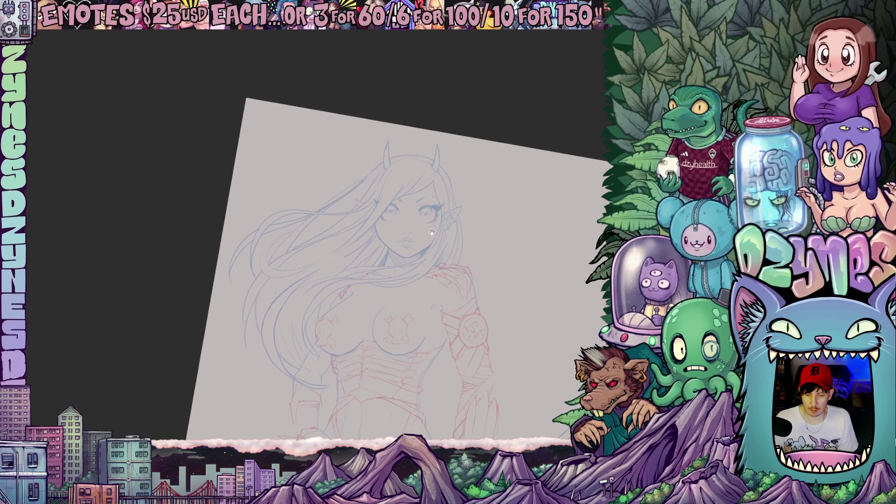
Step: Zoom and rotate the view until the sketch's right eye fills the canvas
scroll(431, 232, up, 5)
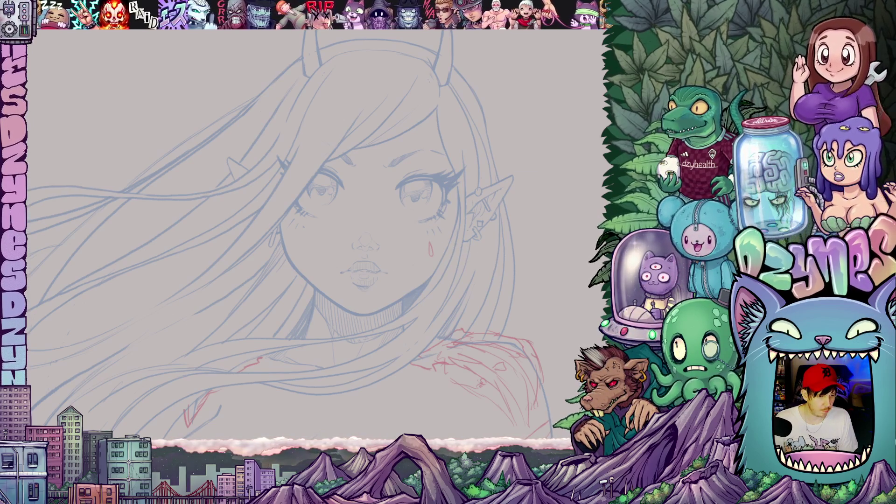
scroll(366, 218, up, 1)
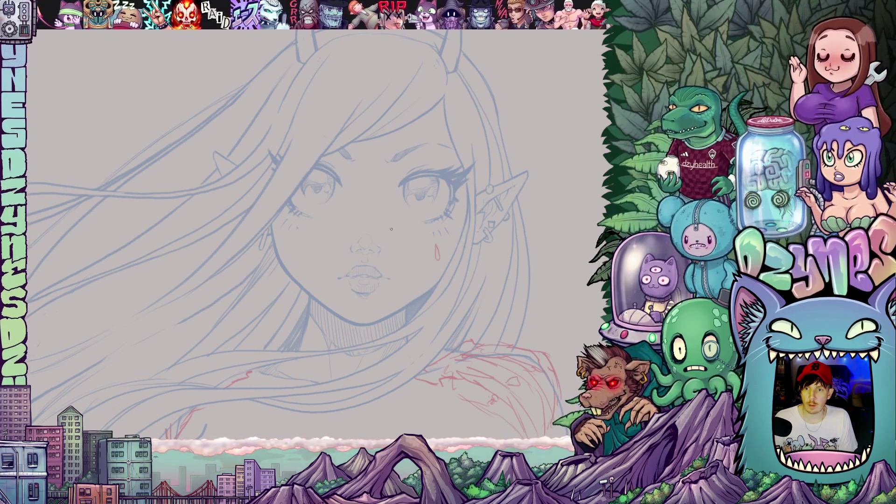
drag(391, 228, 340, 200)
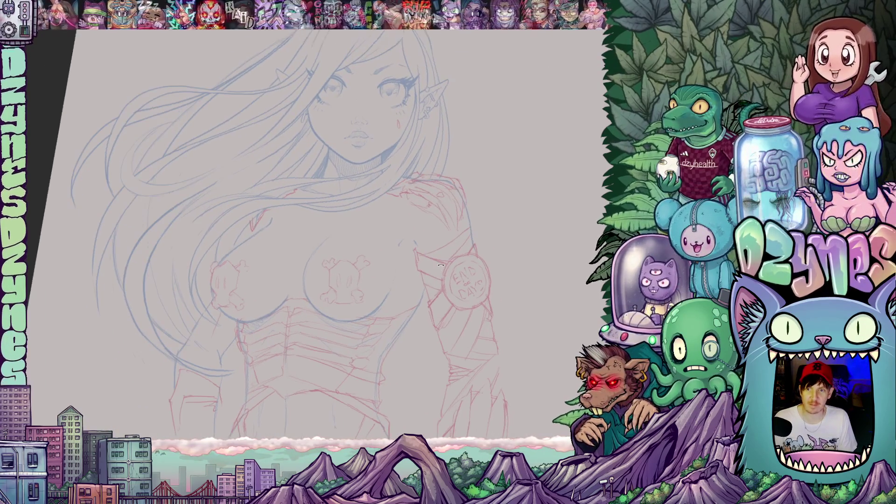
scroll(367, 215, up, 5)
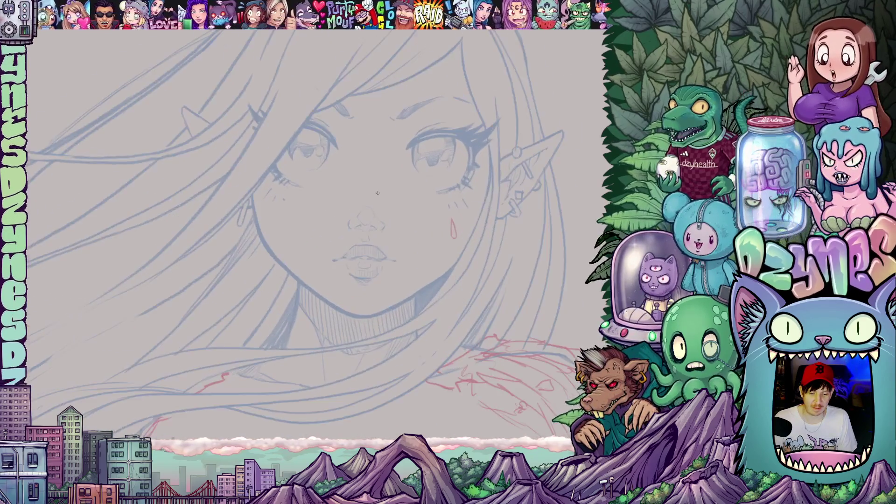
drag(448, 275, 429, 234)
scroll(365, 188, up, 3)
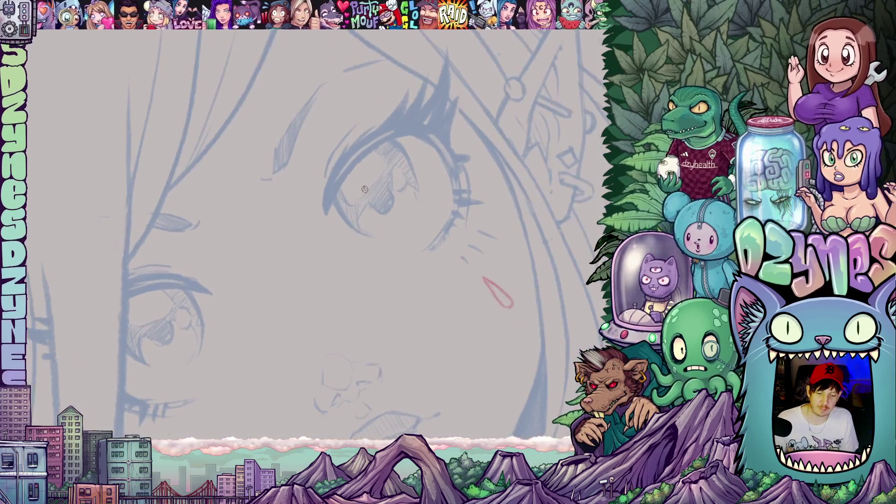
scroll(363, 254, up, 2)
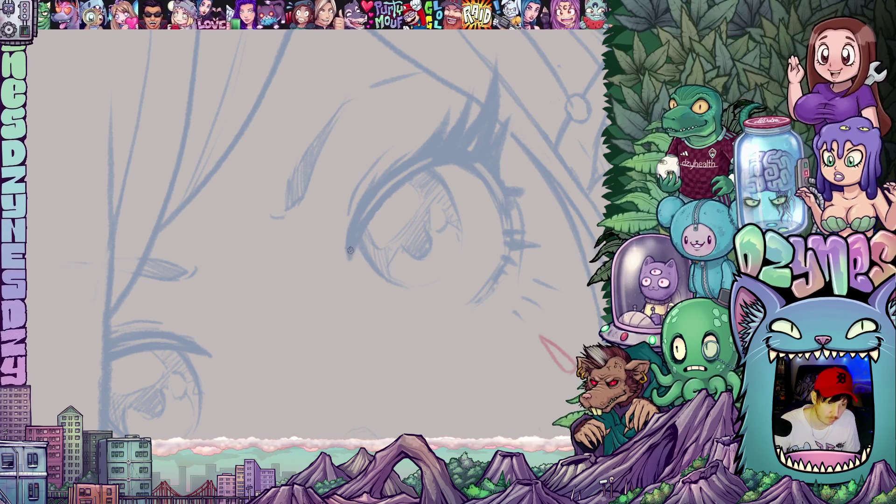
Step: Ink the right eye's upper eyelid curve in bold black and add a spiky lash
mouse_move(351, 257)
mouse_down()
mouse_move(410, 175)
mouse_move(468, 156)
mouse_up()
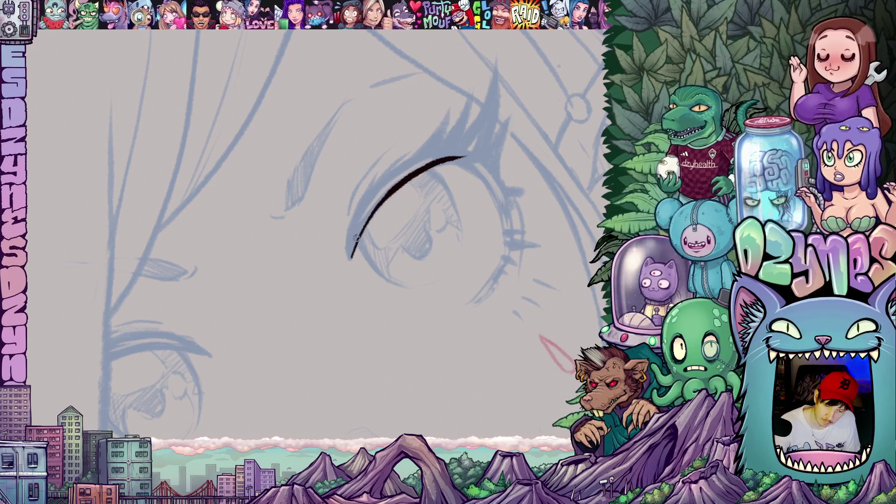
mouse_move(354, 239)
mouse_down()
mouse_move(402, 172)
mouse_move(445, 155)
mouse_up()
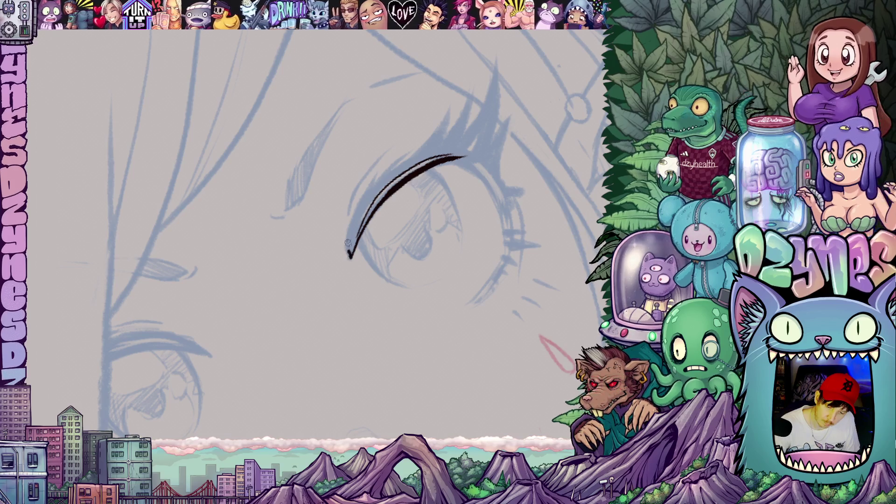
drag(348, 240, 379, 173)
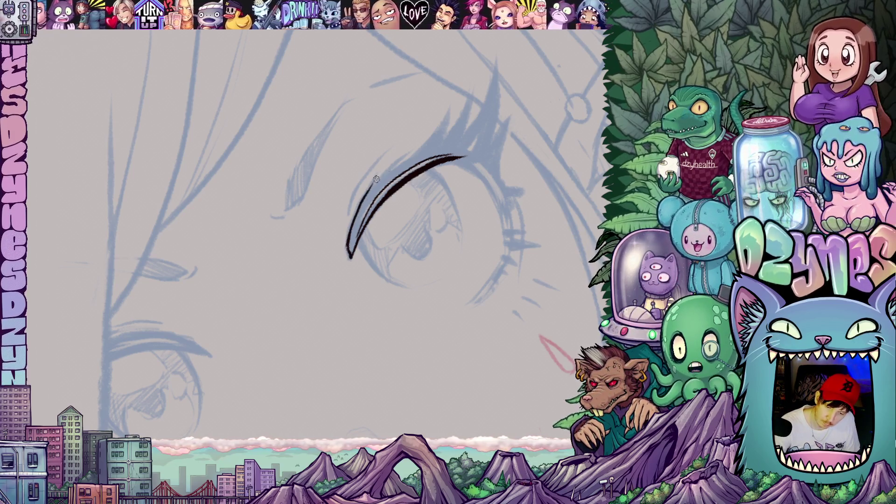
key(minus)
key(minus)
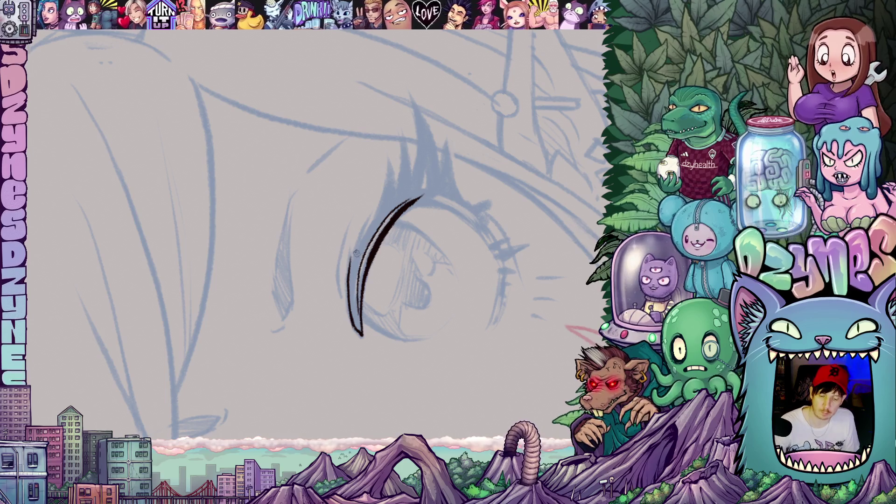
mouse_move(358, 243)
mouse_down()
mouse_move(391, 193)
mouse_move(390, 158)
mouse_up()
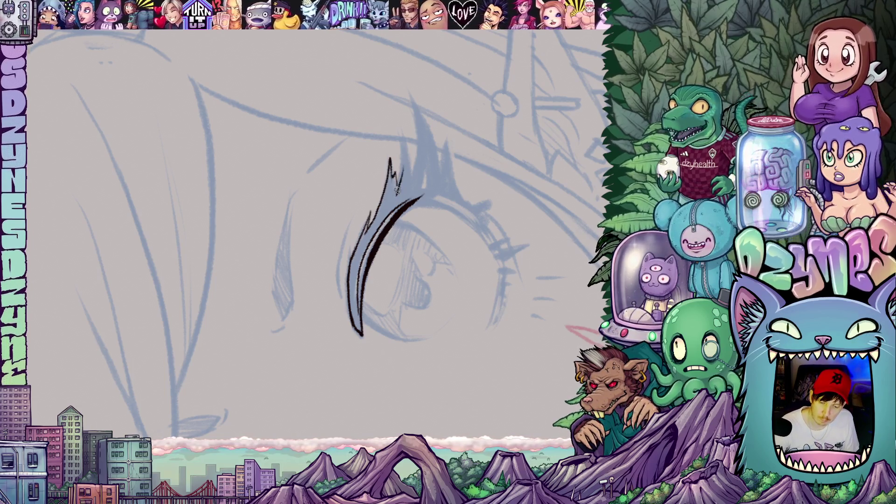
mouse_move(398, 191)
mouse_down()
mouse_move(403, 138)
mouse_move(411, 180)
mouse_up()
Step: Extend the eyelid line down the eye's outer corner and along its outer edge
mouse_move(523, 223)
mouse_down()
mouse_move(428, 246)
mouse_move(435, 189)
mouse_move(424, 258)
mouse_move(441, 243)
mouse_move(419, 296)
mouse_up()
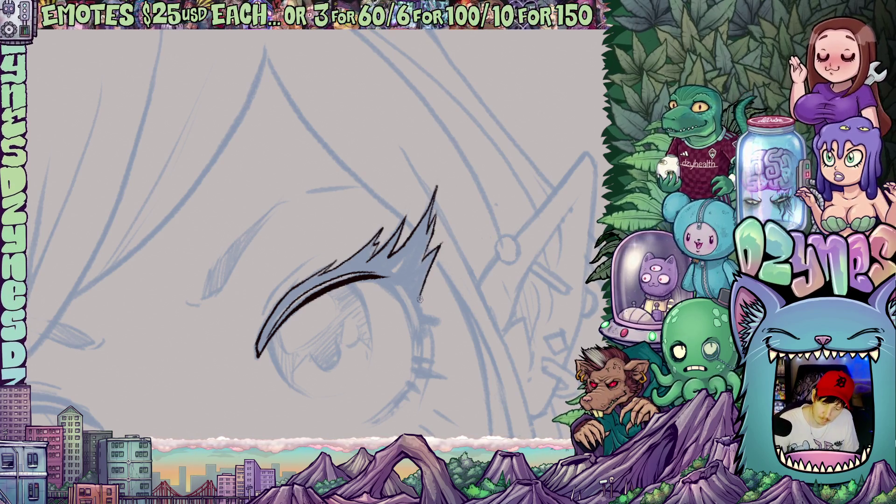
mouse_move(447, 311)
mouse_down()
mouse_move(417, 215)
mouse_move(412, 262)
mouse_up()
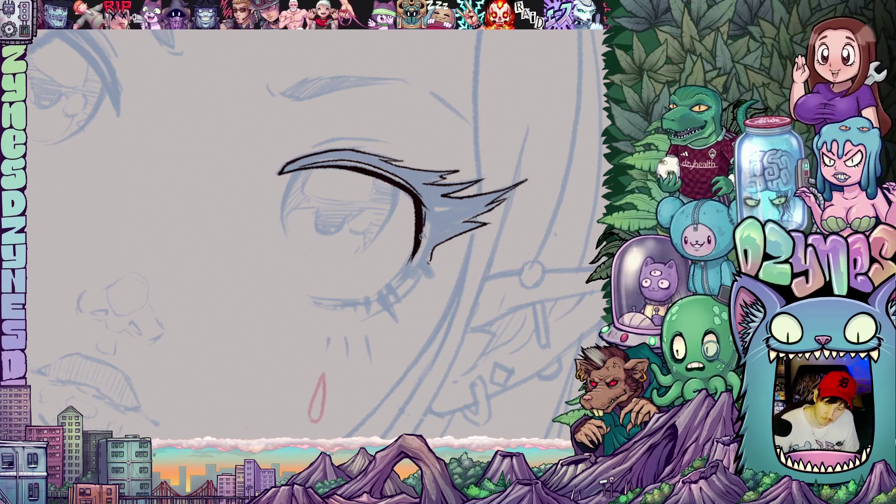
drag(430, 223, 401, 286)
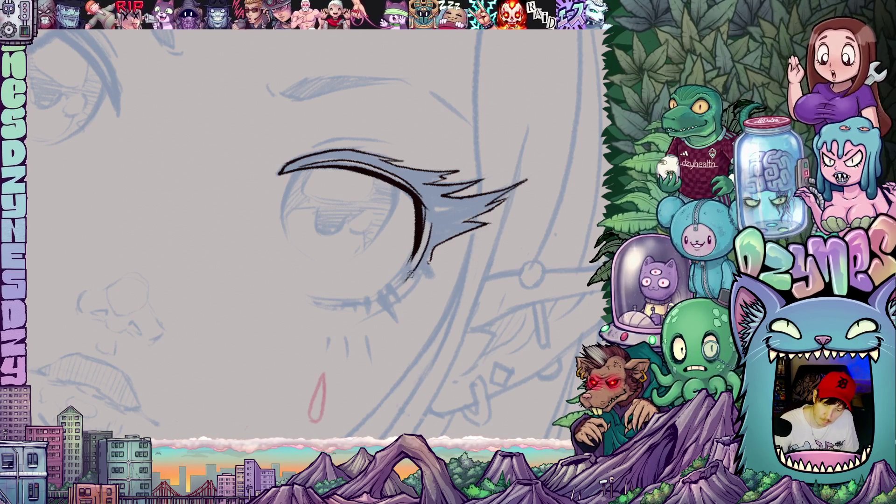
mouse_move(423, 249)
mouse_down()
mouse_move(401, 283)
mouse_move(427, 281)
mouse_move(432, 232)
mouse_move(409, 239)
mouse_up()
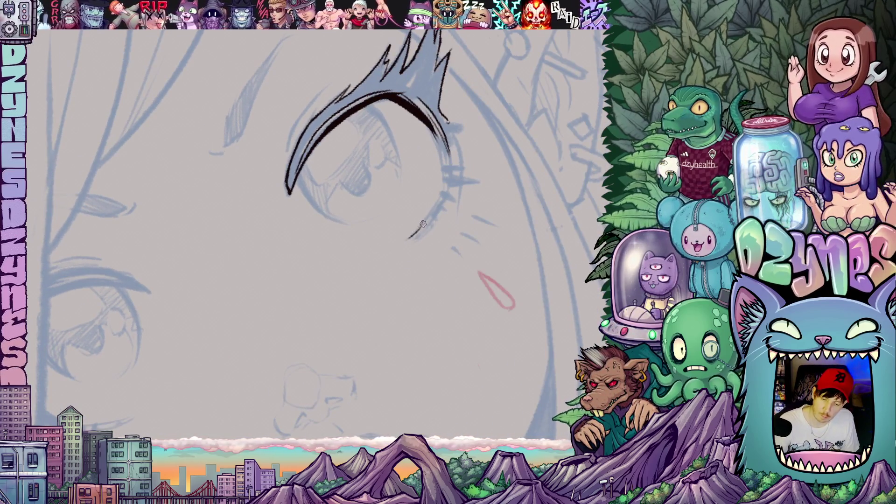
mouse_move(442, 194)
mouse_down()
mouse_move(410, 238)
mouse_move(421, 232)
mouse_up()
mouse_move(445, 200)
mouse_down()
mouse_move(430, 220)
mouse_move(439, 208)
mouse_move(474, 310)
mouse_up()
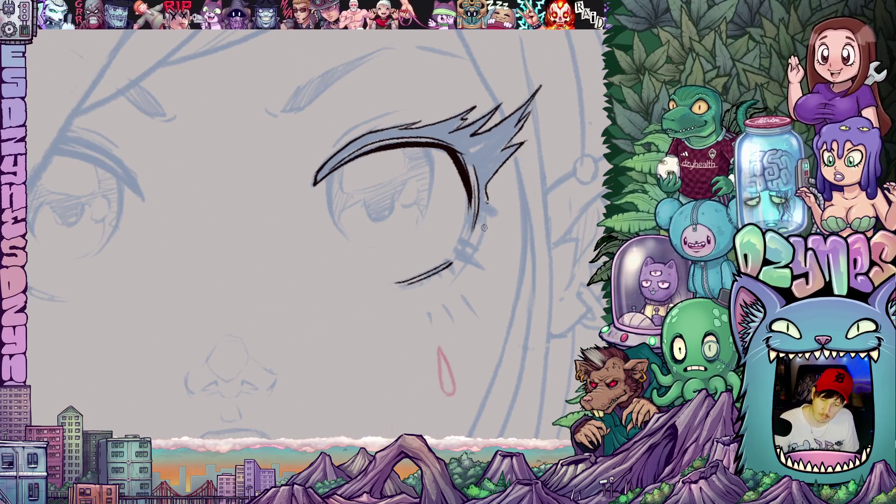
Step: Ink the short lower lash strokes and outer-edge lines under the right eye
drag(490, 212, 466, 289)
mouse_move(388, 369)
mouse_down()
mouse_move(379, 310)
mouse_move(391, 290)
mouse_move(403, 322)
mouse_up()
mouse_move(409, 287)
mouse_down()
mouse_move(409, 308)
mouse_move(413, 292)
mouse_move(487, 218)
mouse_up()
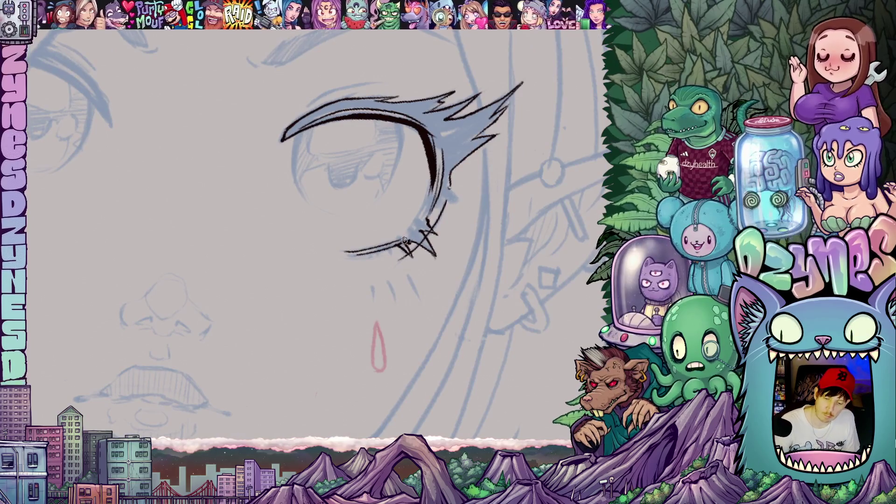
mouse_move(400, 243)
mouse_down()
mouse_move(421, 218)
mouse_move(461, 241)
mouse_move(444, 252)
mouse_move(471, 250)
mouse_up()
mouse_move(474, 289)
mouse_down()
mouse_move(483, 317)
mouse_move(354, 201)
mouse_move(362, 172)
mouse_move(403, 135)
mouse_up()
drag(525, 226, 367, 235)
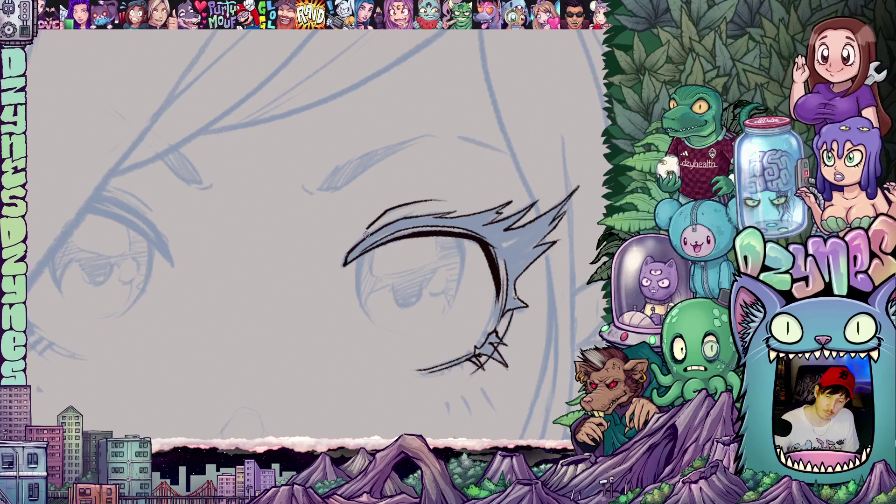
mouse_move(360, 287)
mouse_down()
mouse_move(339, 221)
mouse_move(320, 208)
mouse_move(339, 258)
mouse_up()
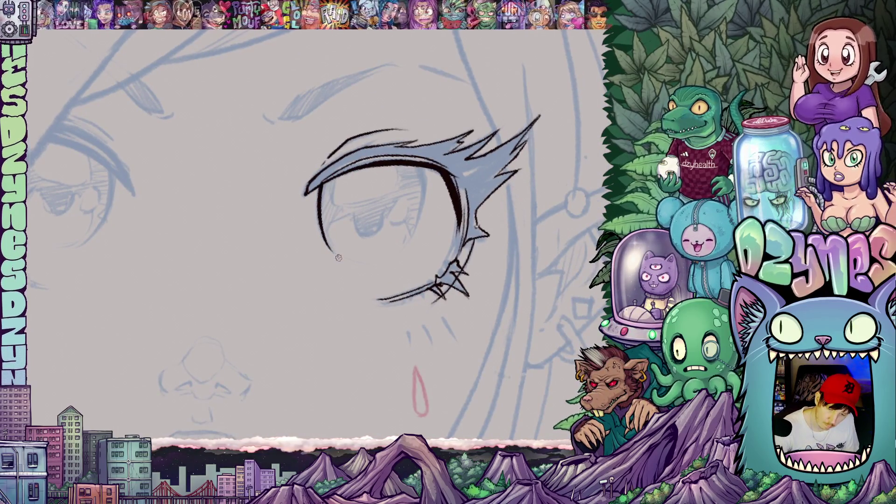
Step: Outline the iris edges and lower-left lid rim in thin black lines
drag(422, 172, 408, 261)
drag(492, 205, 394, 213)
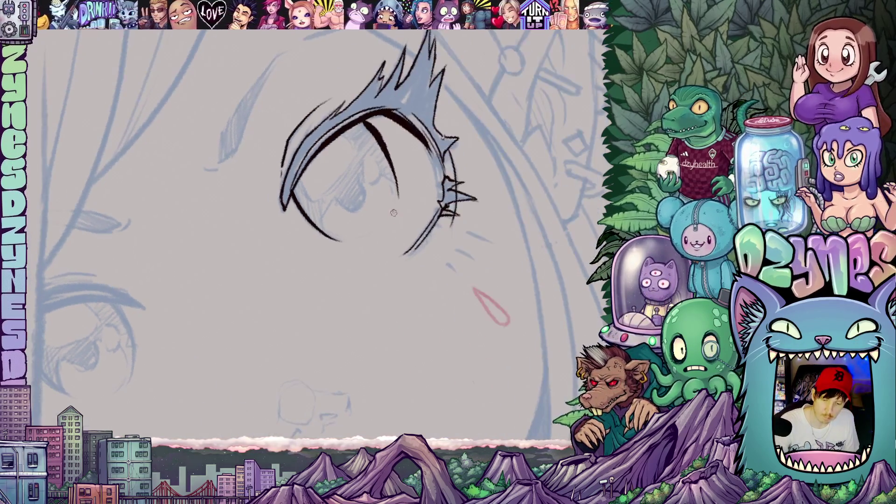
drag(388, 257, 494, 271)
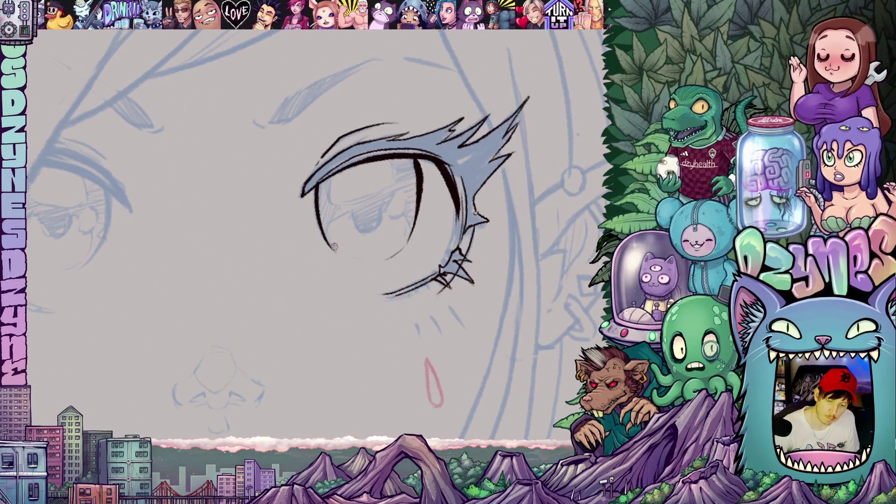
mouse_move(334, 246)
mouse_down()
mouse_move(328, 220)
mouse_move(355, 210)
mouse_move(399, 216)
mouse_move(404, 189)
mouse_move(407, 238)
mouse_up()
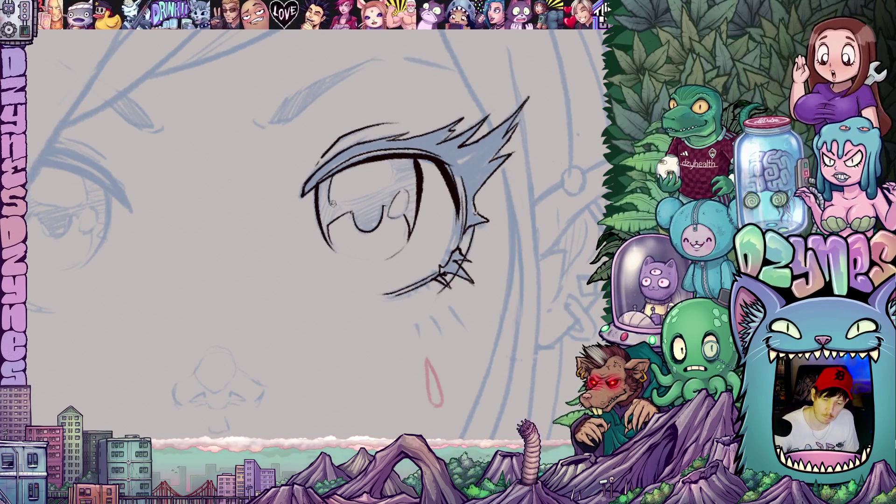
mouse_move(332, 203)
mouse_down()
mouse_move(371, 195)
mouse_move(392, 177)
mouse_move(388, 156)
mouse_up()
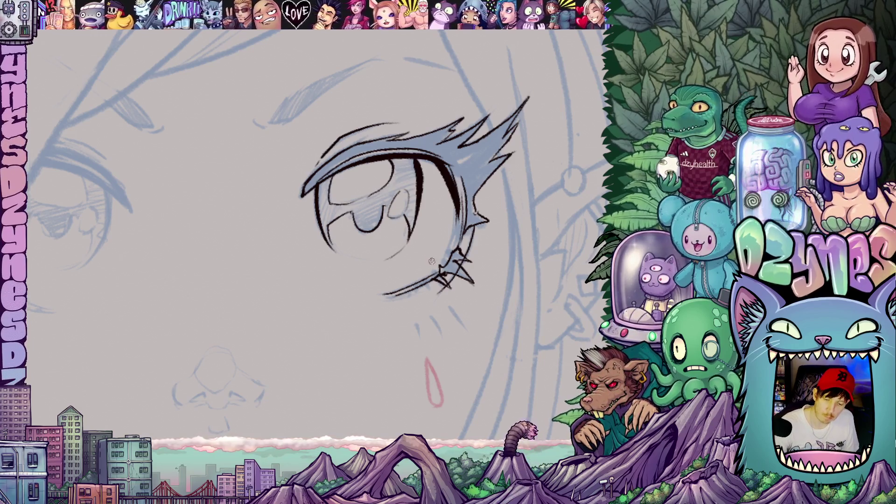
mouse_move(431, 261)
mouse_down()
mouse_move(457, 285)
mouse_move(510, 221)
mouse_up()
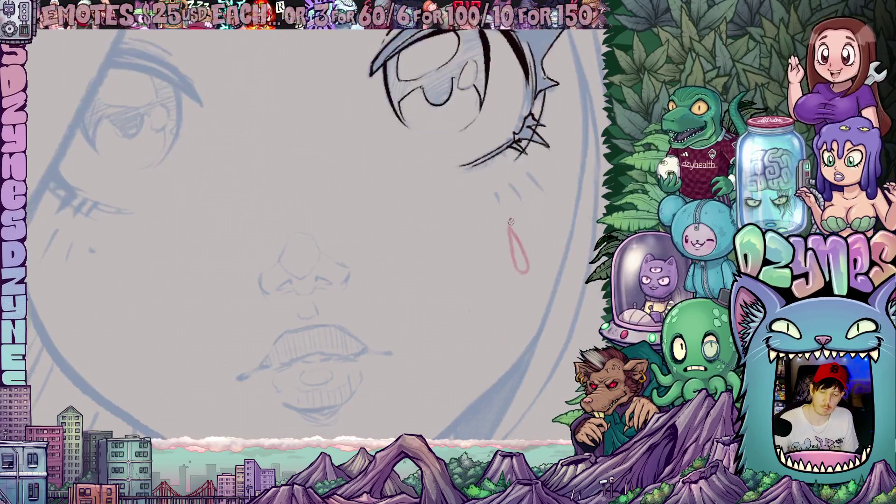
Step: Frame the nose and mouth, then ink the arc over the nose tip
scroll(510, 221, down, 10)
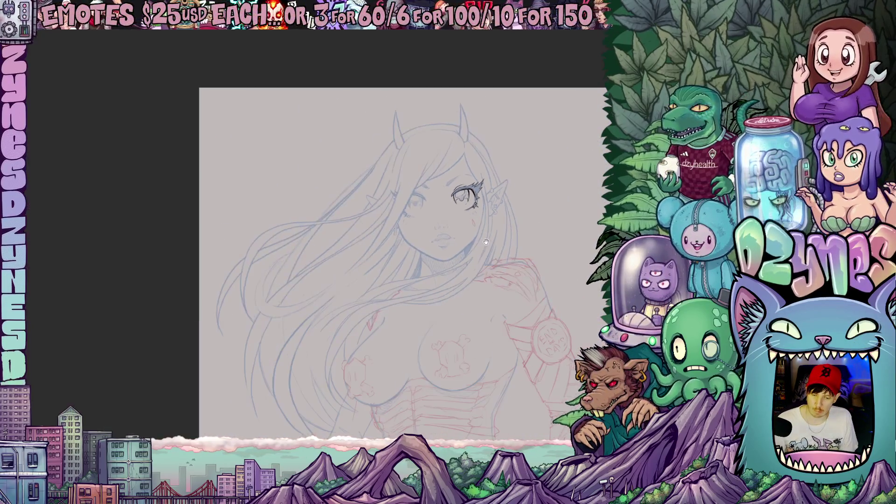
scroll(445, 264, up, 10)
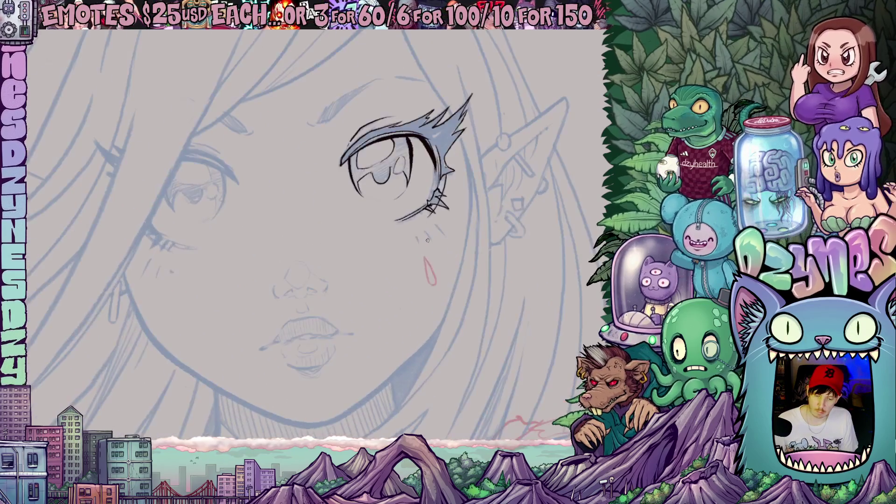
mouse_move(427, 241)
mouse_down()
mouse_move(508, 164)
mouse_move(501, 198)
mouse_up()
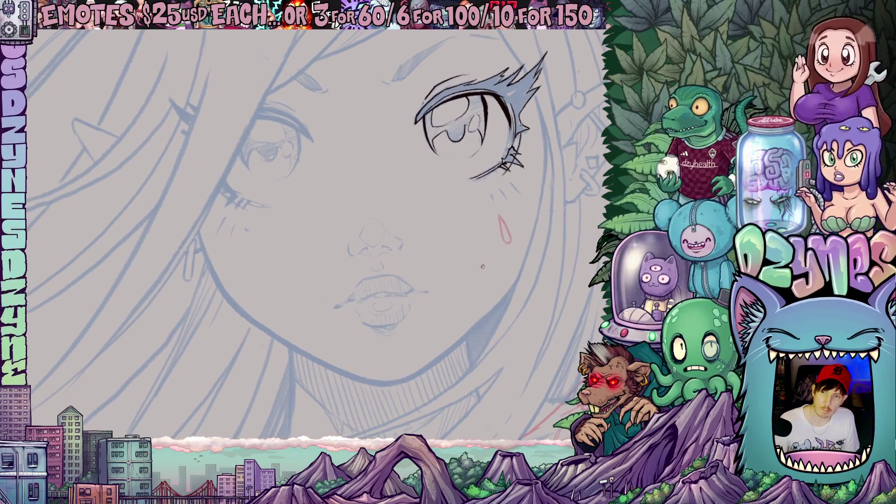
scroll(386, 256, up, 3)
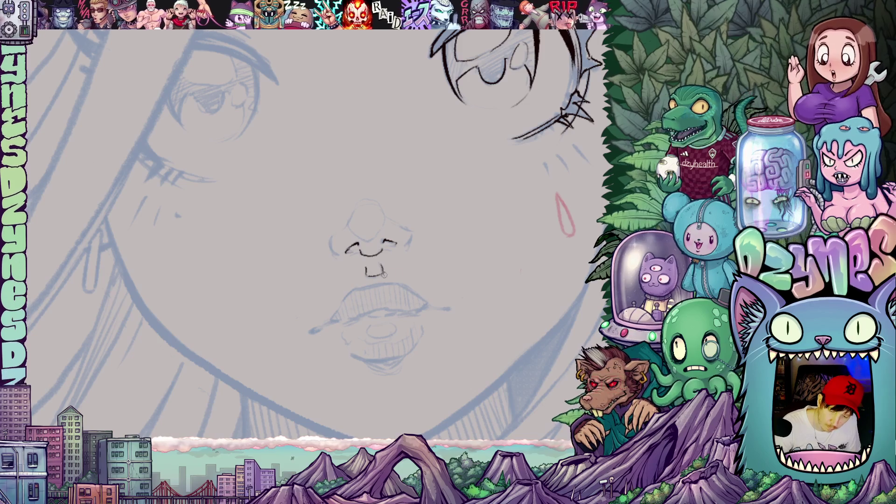
drag(383, 274, 372, 280)
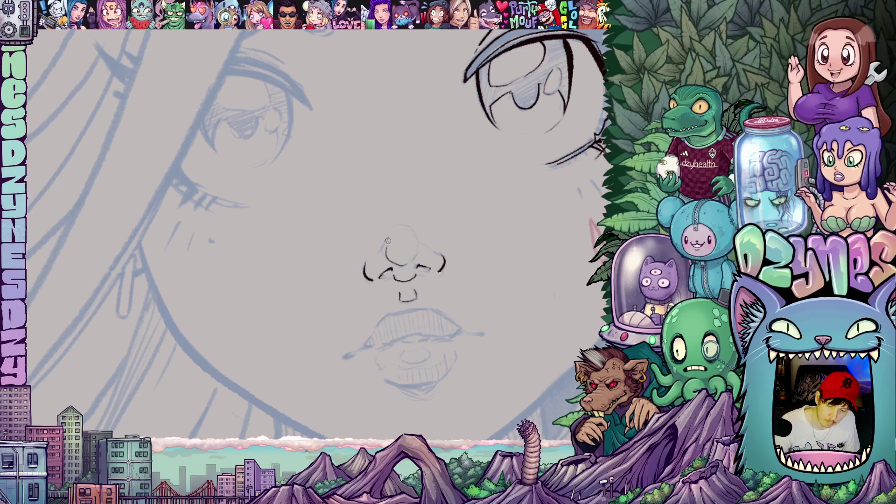
drag(392, 231, 413, 231)
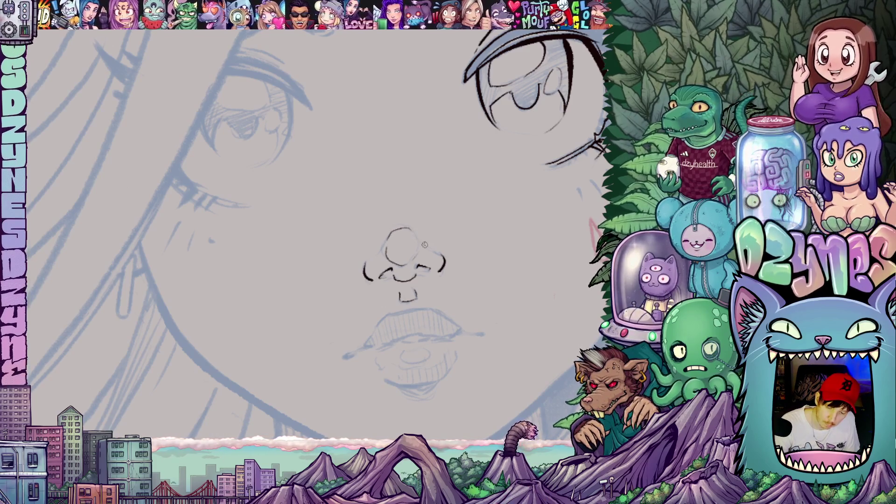
Step: Ink both corners of the lips and the left edge of the upper lip
scroll(464, 312, down, 5)
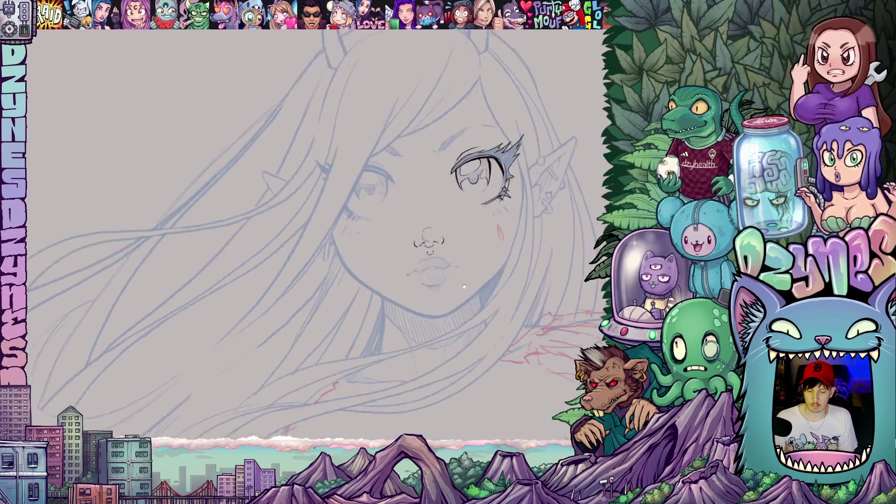
scroll(432, 234, up, 5)
mouse_move(432, 234)
mouse_down()
mouse_move(506, 244)
mouse_move(486, 254)
mouse_up()
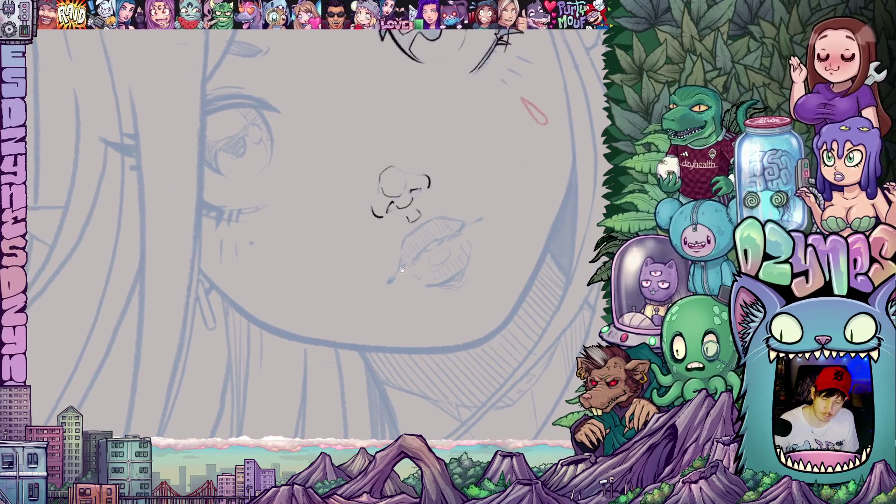
drag(395, 275, 390, 281)
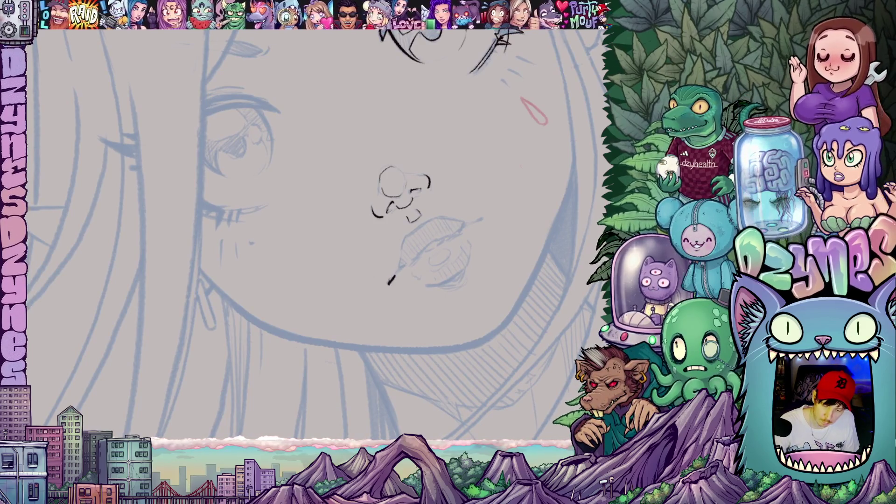
mouse_move(472, 223)
mouse_down()
mouse_move(480, 221)
mouse_move(463, 278)
mouse_up()
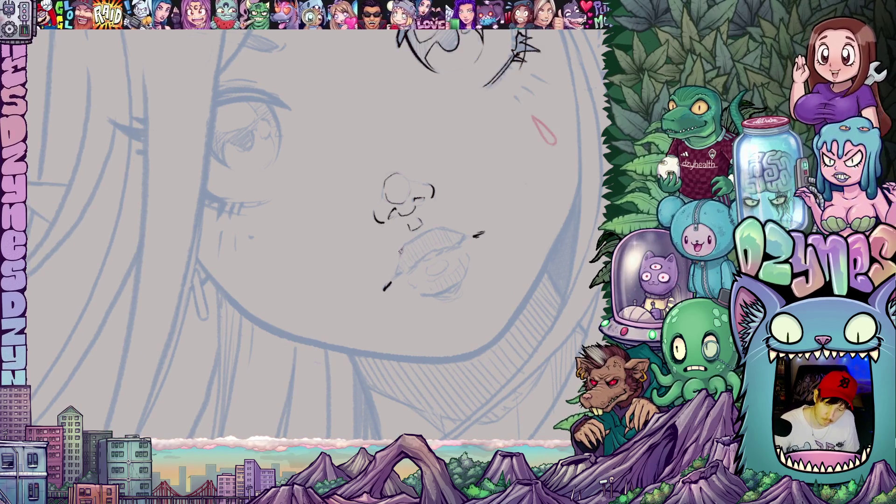
mouse_move(396, 274)
mouse_down()
mouse_move(404, 246)
mouse_move(399, 283)
mouse_move(420, 252)
mouse_move(445, 244)
mouse_move(352, 347)
mouse_move(400, 332)
mouse_move(393, 261)
mouse_move(429, 230)
mouse_up()
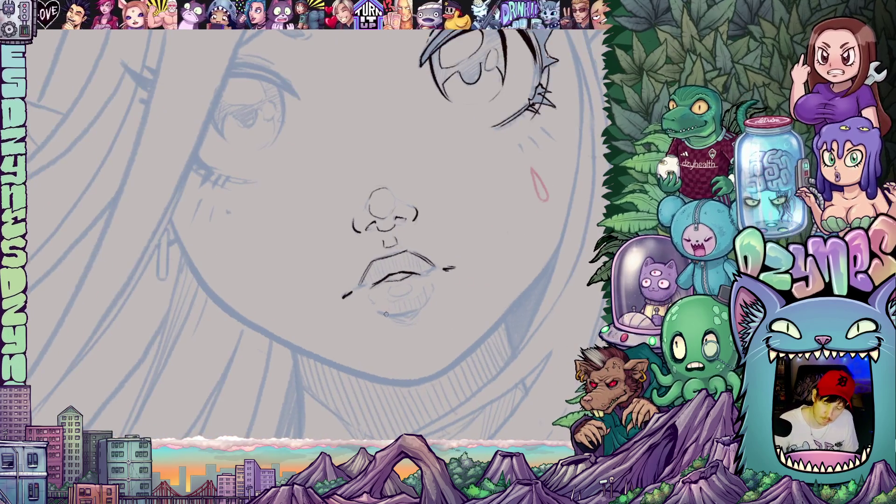
Step: Ink the lower lip line, then level the face and zoom out to check the figure
mouse_move(377, 311)
mouse_down()
mouse_move(393, 316)
mouse_move(429, 300)
mouse_up()
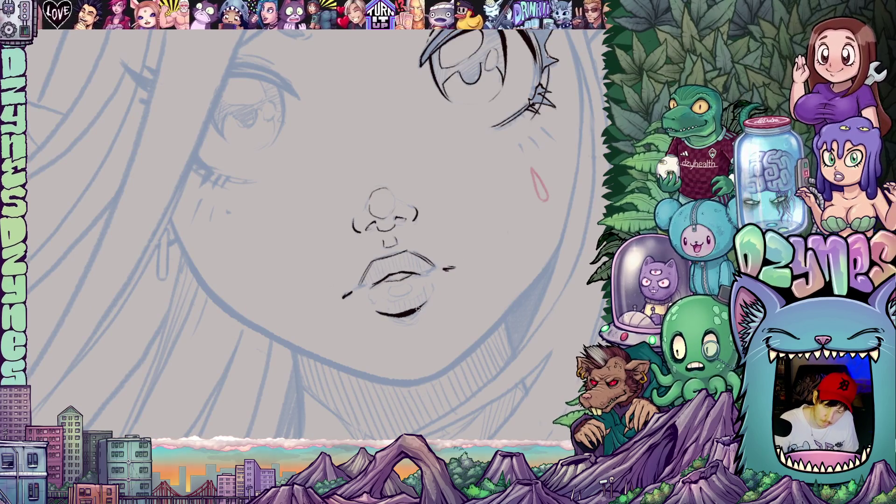
drag(461, 330, 434, 345)
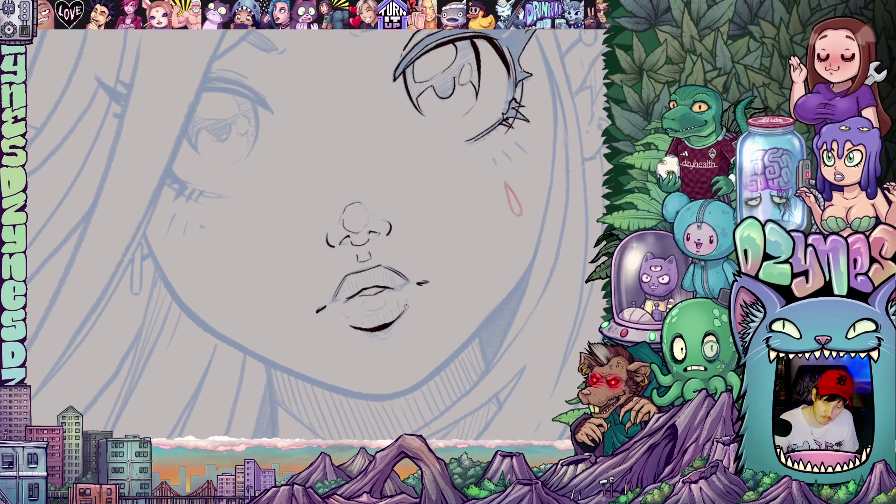
mouse_move(404, 310)
mouse_down()
mouse_move(411, 291)
mouse_move(488, 282)
mouse_move(415, 219)
mouse_up()
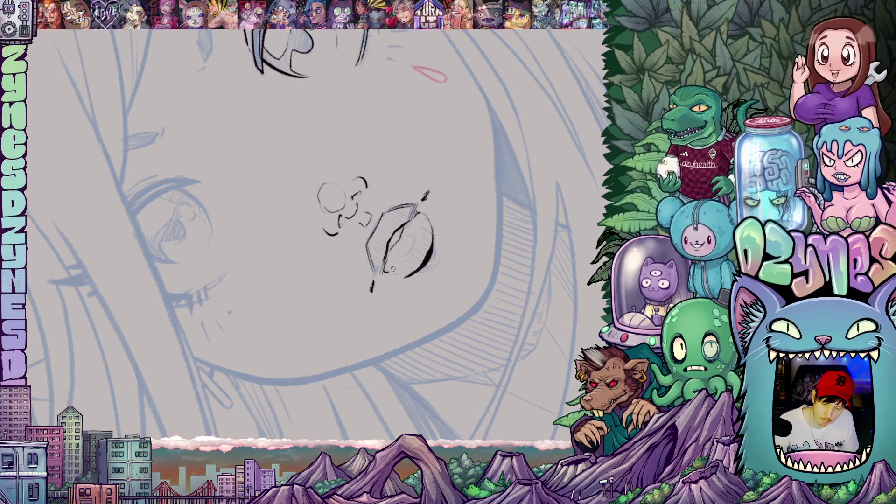
drag(393, 269, 316, 328)
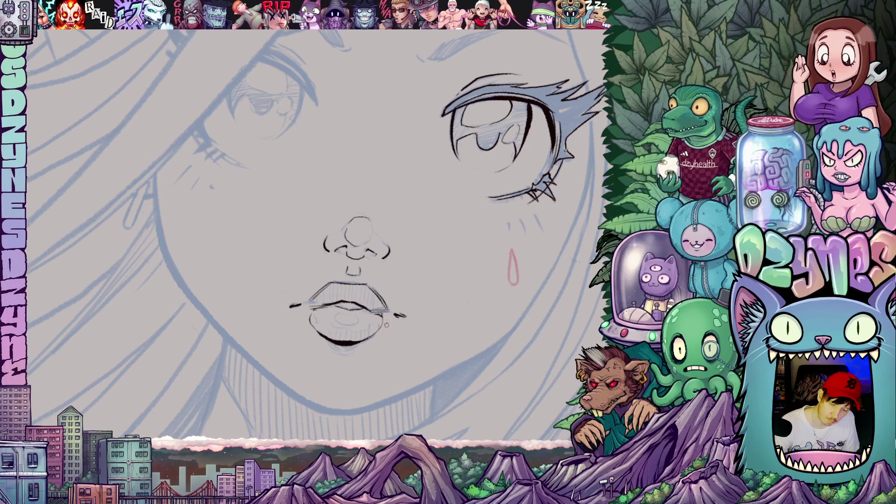
mouse_move(406, 362)
mouse_down()
mouse_move(437, 338)
mouse_move(387, 362)
mouse_up()
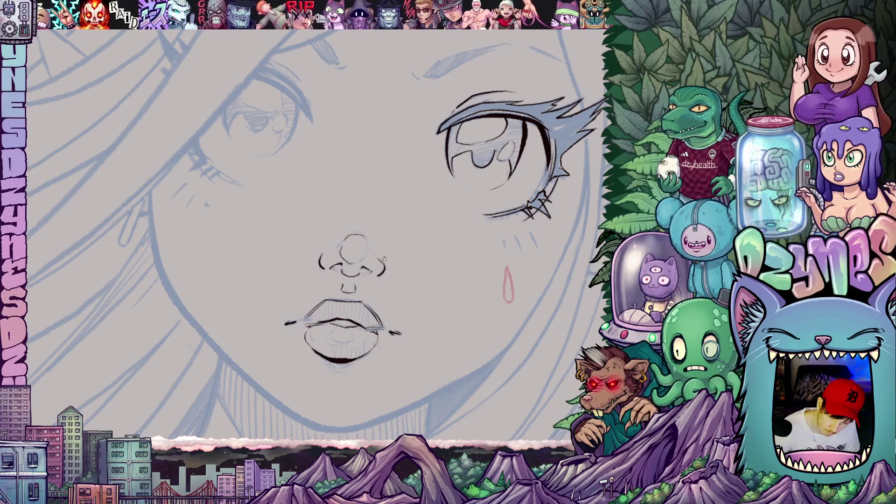
mouse_move(379, 259)
mouse_down()
mouse_move(494, 250)
mouse_move(330, 261)
mouse_up()
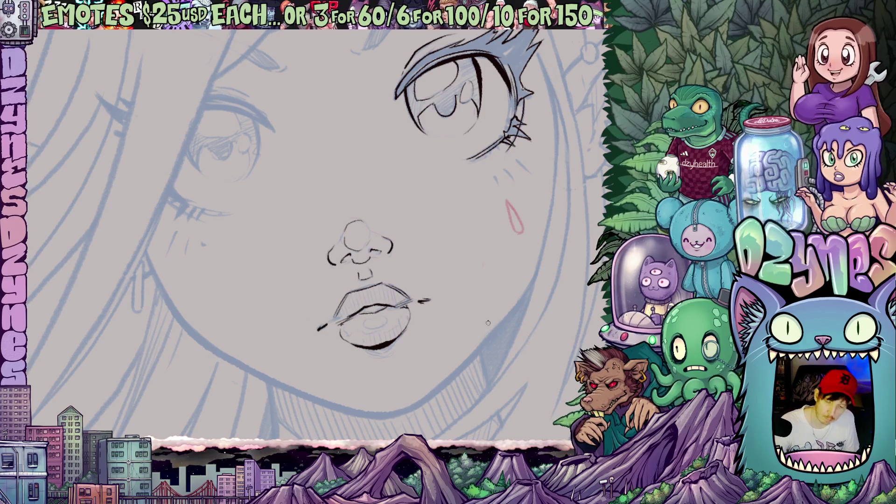
key(ctrl+0)
Step: Ink the bold jaw contour down the left edge of the face
scroll(435, 252, up, 5)
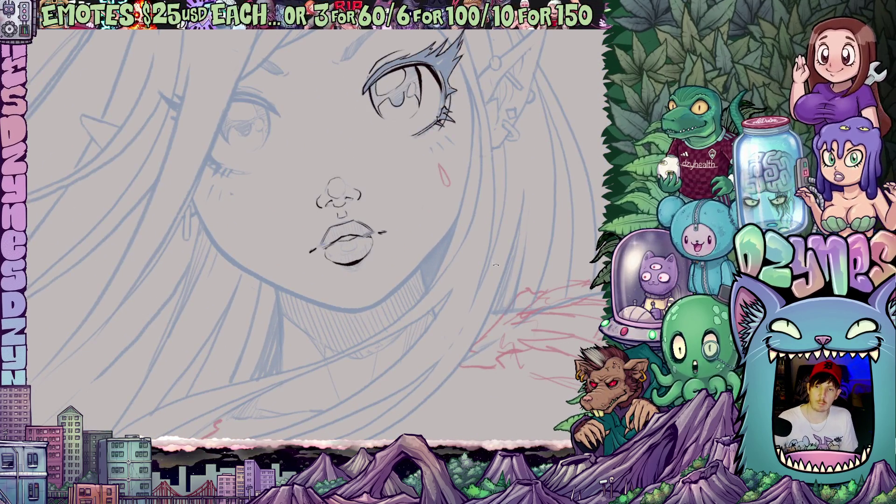
drag(496, 264, 432, 309)
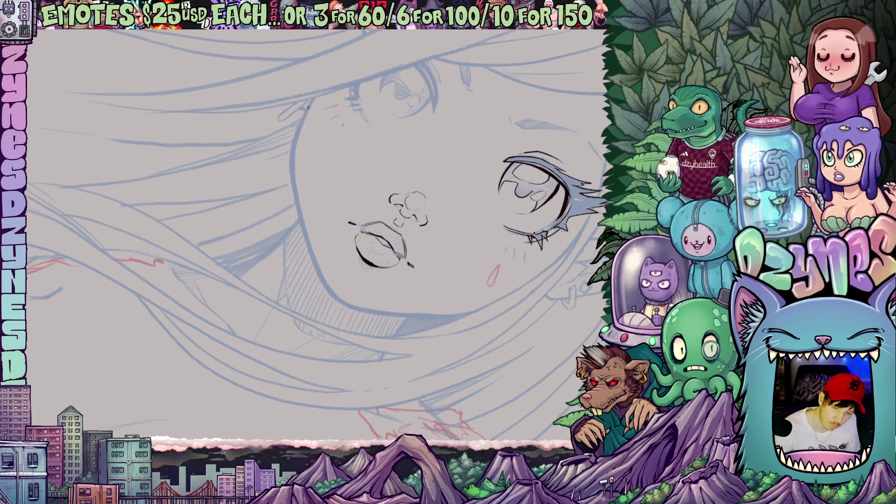
mouse_move(310, 99)
mouse_down()
mouse_move(293, 162)
mouse_move(293, 182)
mouse_move(318, 178)
mouse_move(305, 254)
mouse_move(312, 306)
mouse_up()
key(asciicircum)
key(minus)
key(minus)
key(minus)
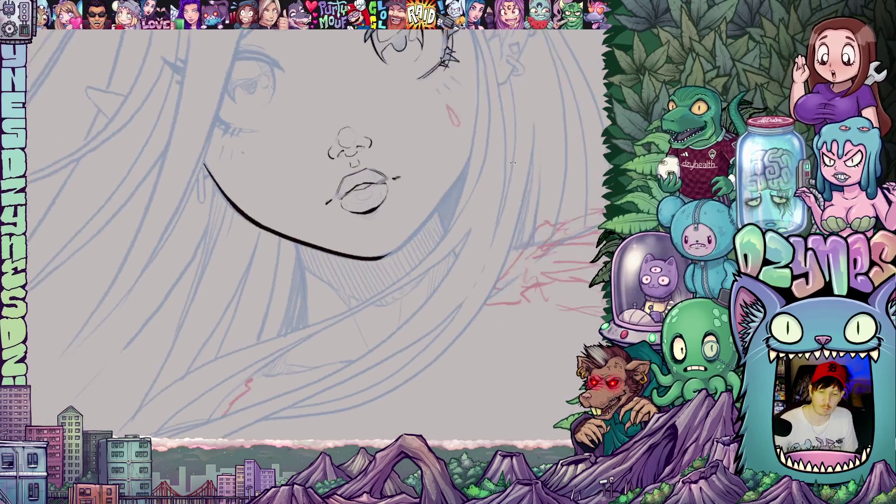
Step: Add a short black line at the right cheek
drag(434, 275, 425, 321)
drag(449, 188, 386, 302)
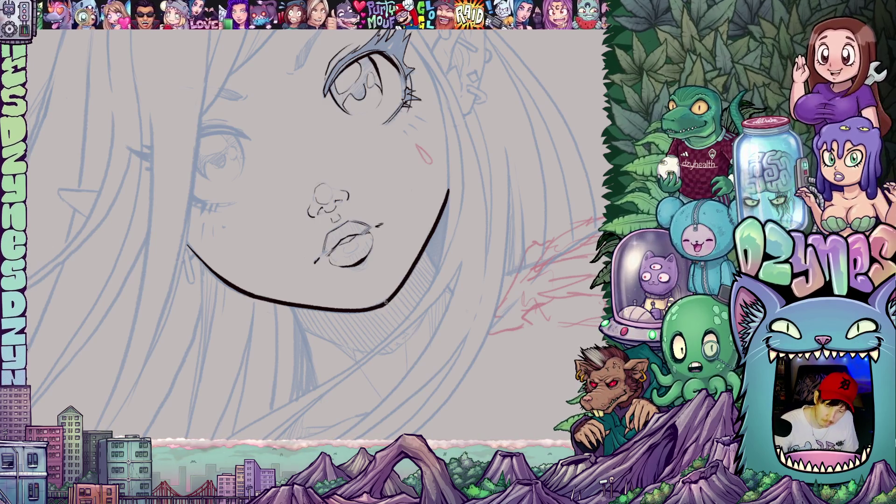
mouse_move(512, 259)
mouse_down()
mouse_move(462, 280)
mouse_move(526, 280)
mouse_up()
scroll(462, 280, down, 5)
scroll(527, 280, up, 3)
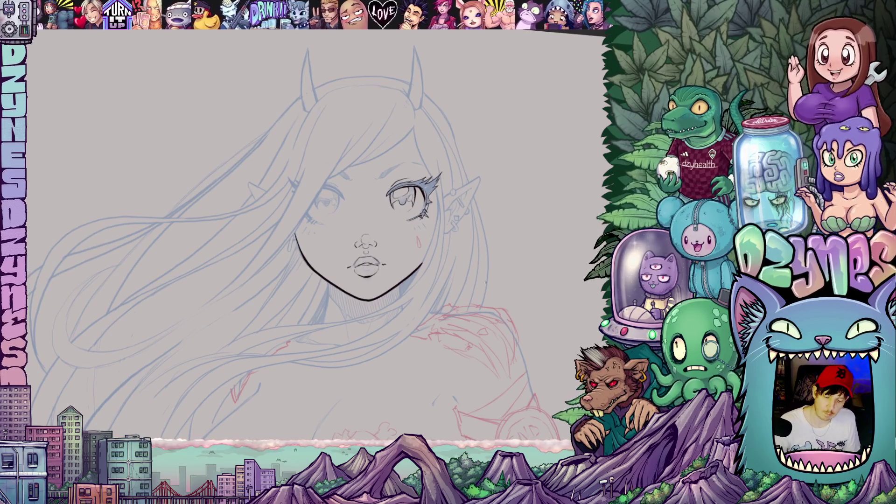
Step: Ink a short brow stroke above the right eye
drag(526, 280, 523, 252)
drag(479, 285, 482, 290)
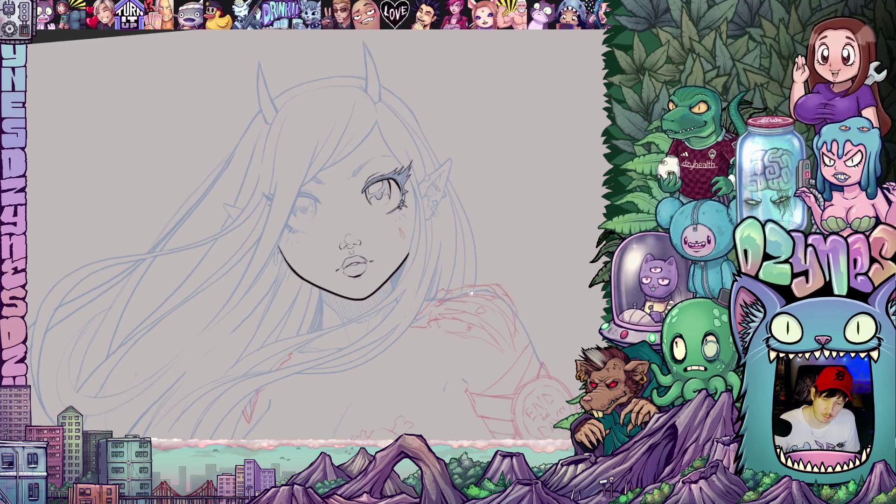
drag(420, 279, 410, 280)
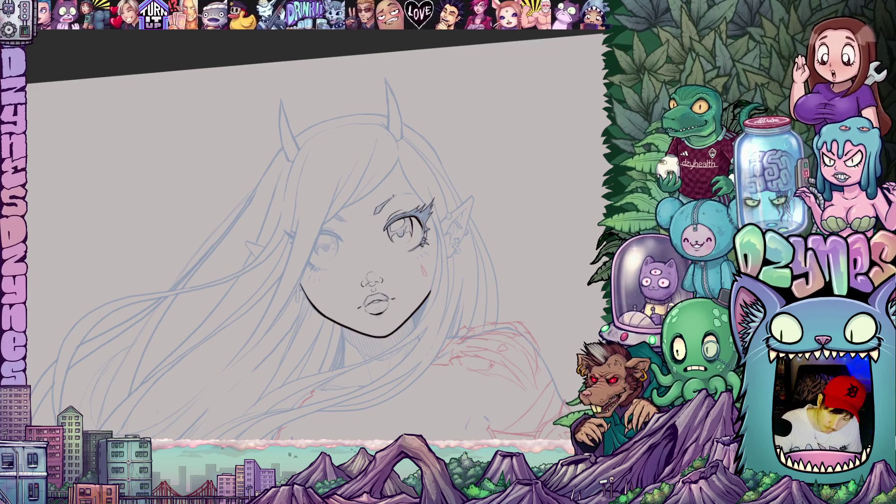
drag(400, 193, 415, 192)
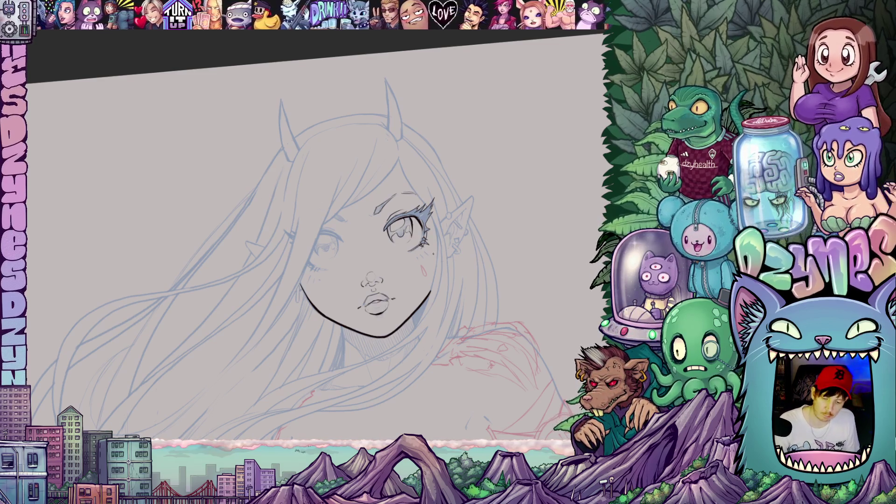
Step: Reposition the view over the face and mirror the canvas horizontally to check proportions
mouse_move(420, 299)
mouse_down()
mouse_move(433, 314)
mouse_move(397, 311)
mouse_move(391, 294)
mouse_up()
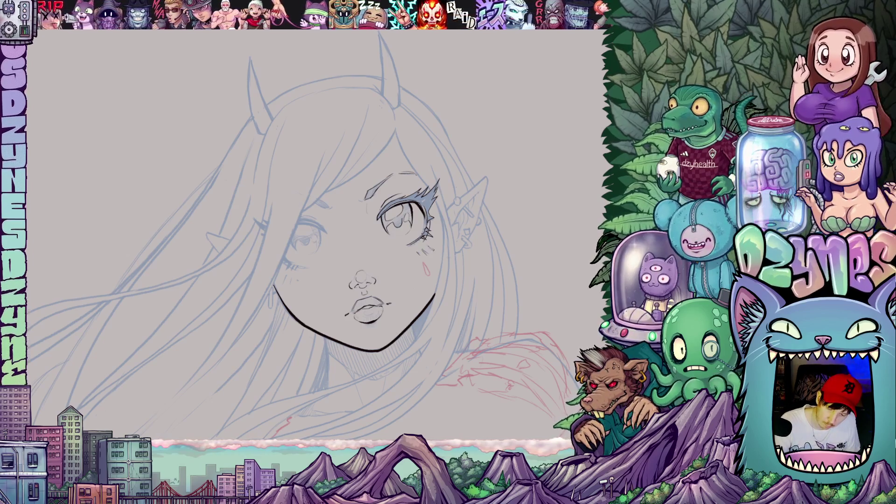
mouse_move(433, 319)
mouse_down()
mouse_move(427, 307)
mouse_move(441, 276)
mouse_move(465, 317)
mouse_move(419, 322)
mouse_up()
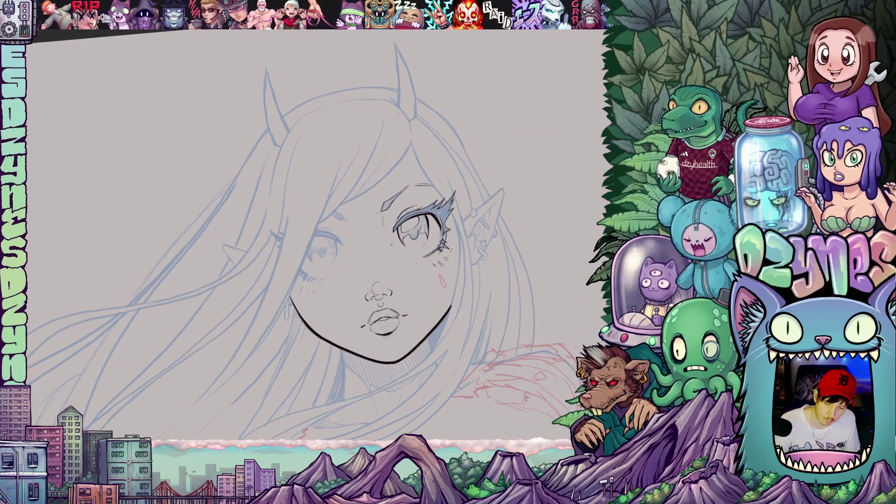
drag(443, 295, 423, 280)
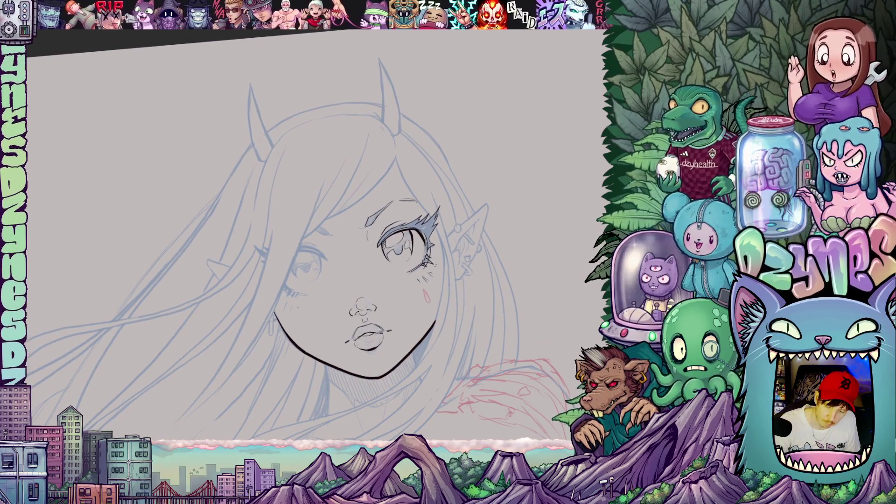
drag(521, 253, 510, 165)
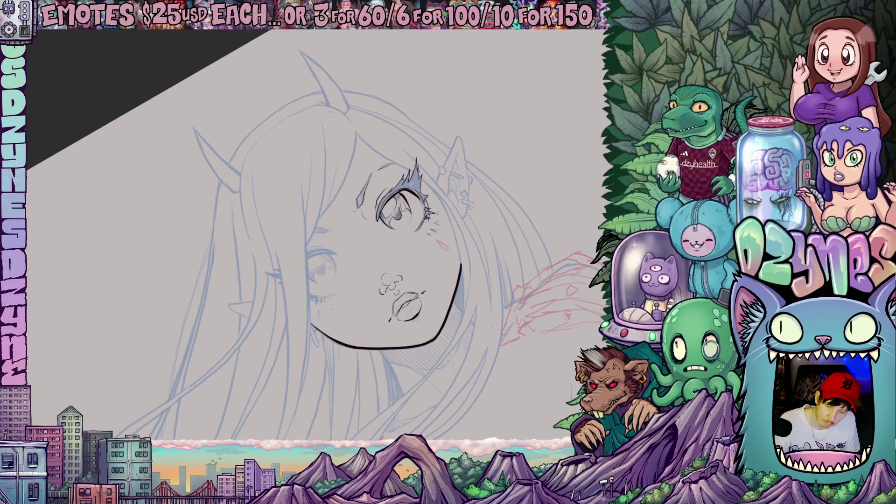
mouse_move(457, 243)
mouse_down()
mouse_move(448, 280)
mouse_move(461, 261)
mouse_move(463, 314)
mouse_up()
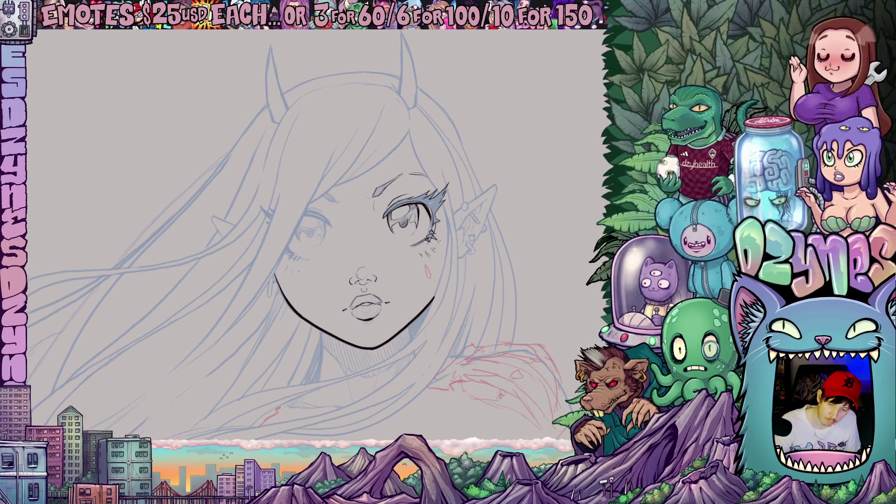
mouse_move(433, 258)
mouse_down()
mouse_move(490, 300)
mouse_move(485, 284)
mouse_up()
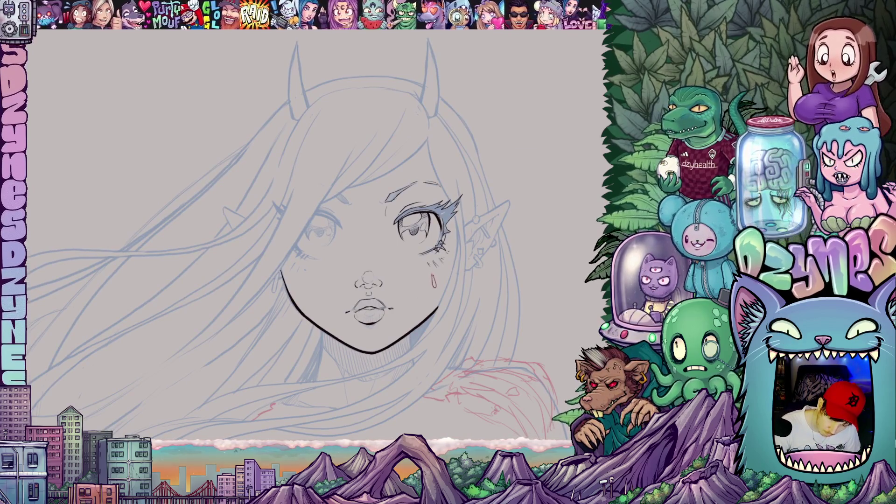
drag(448, 313, 501, 319)
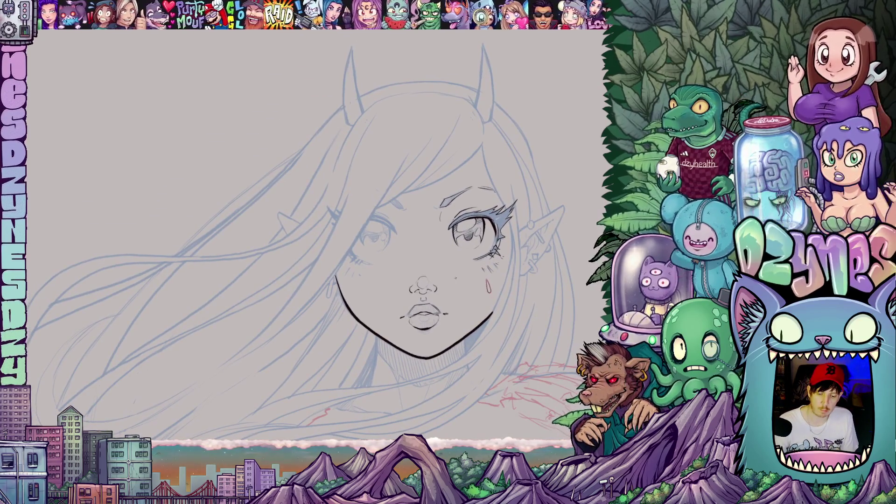
key(h)
mouse_move(512, 286)
mouse_down()
mouse_move(391, 232)
mouse_move(382, 239)
mouse_move(398, 212)
mouse_move(381, 230)
mouse_move(382, 220)
mouse_up()
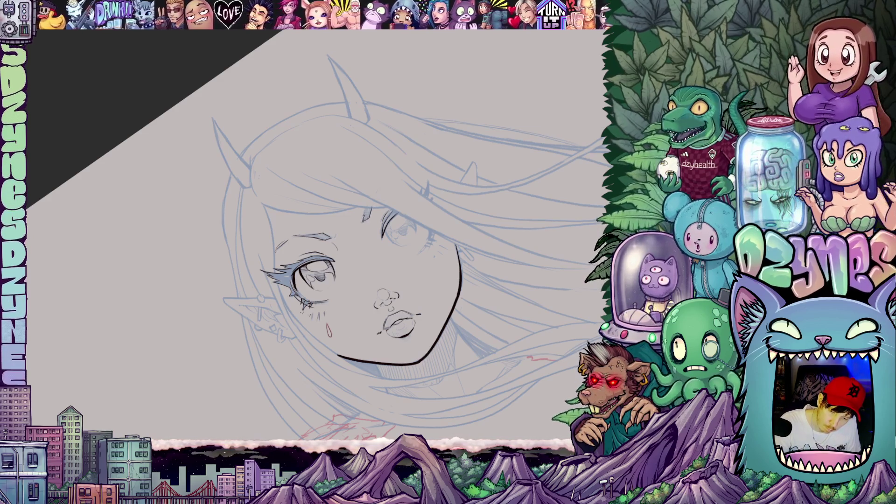
Step: Trace the forehead hair strand with four layered black strokes
mouse_move(450, 217)
mouse_down()
mouse_move(447, 266)
mouse_move(412, 331)
mouse_move(373, 361)
mouse_up()
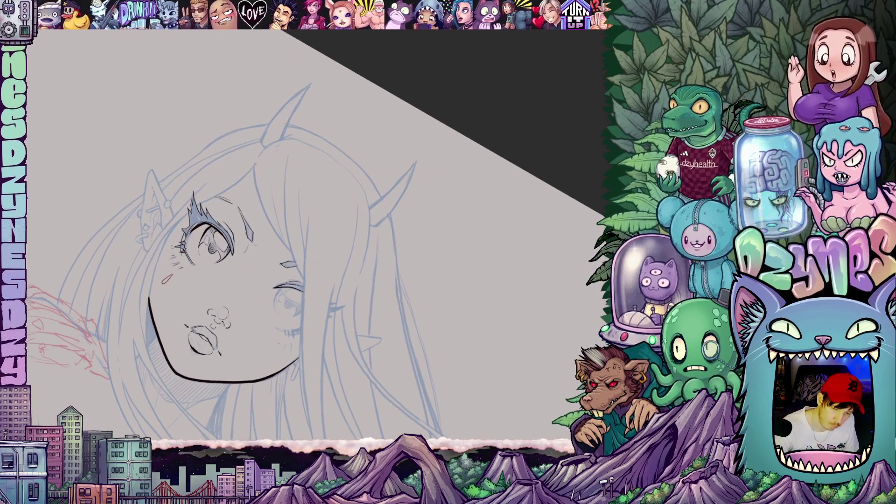
mouse_move(255, 163)
mouse_down()
mouse_move(268, 218)
mouse_move(290, 249)
mouse_up()
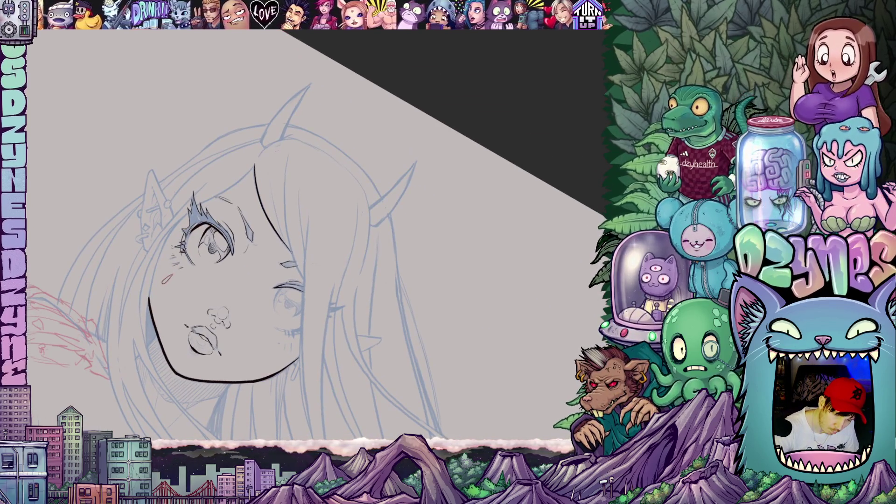
drag(267, 174, 280, 233)
mouse_move(286, 158)
mouse_down()
mouse_move(287, 227)
mouse_move(306, 283)
mouse_up()
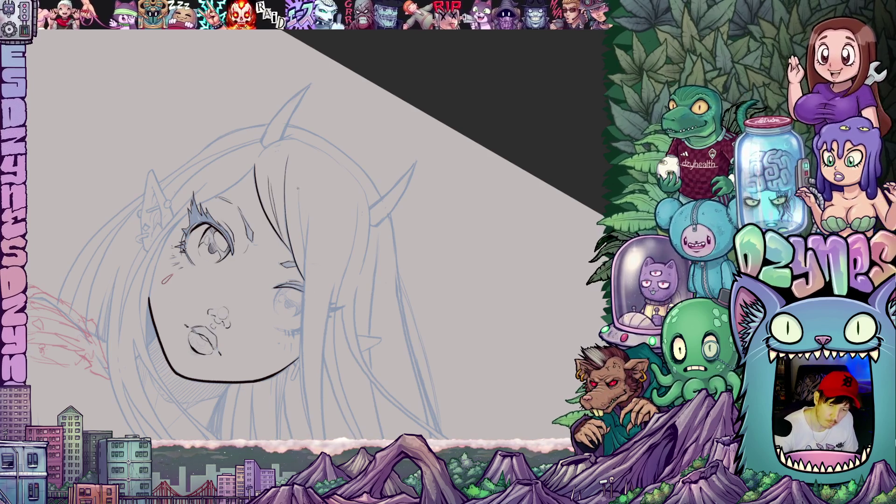
drag(298, 192, 306, 246)
mouse_move(369, 312)
mouse_down()
mouse_move(516, 278)
mouse_move(412, 330)
mouse_up()
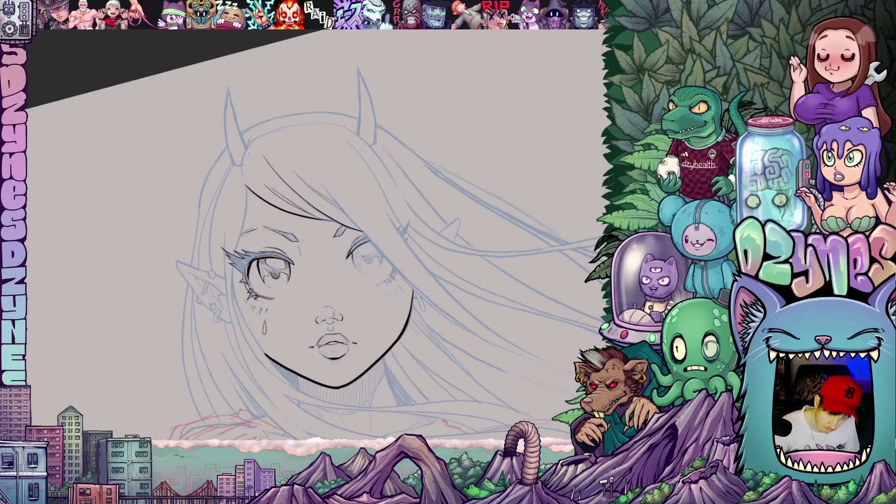
scroll(366, 281, up, 5)
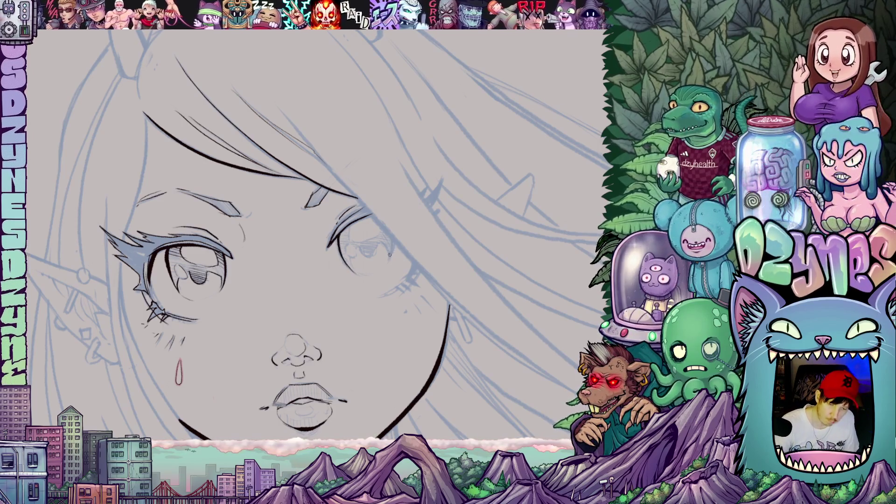
Step: Touch up the eye's outer corner and arc, then hatch dark shading inside the right iris
drag(394, 246, 390, 262)
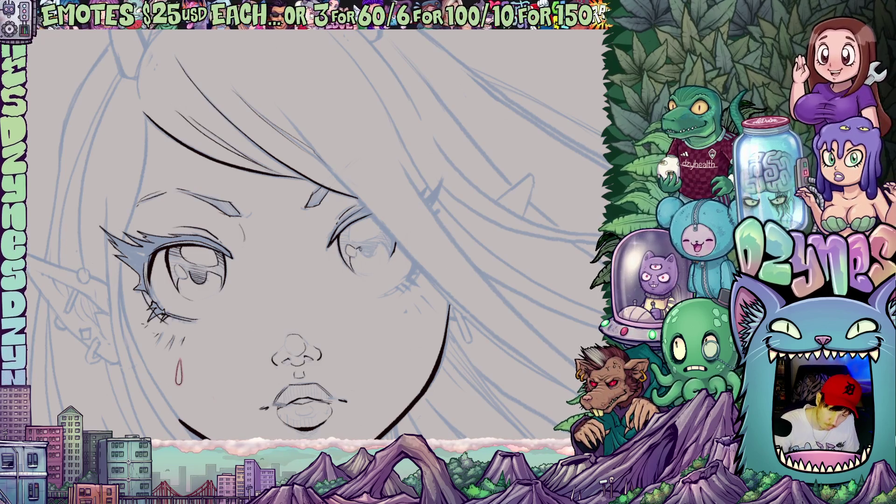
mouse_move(365, 256)
mouse_down()
mouse_move(384, 242)
mouse_move(390, 256)
mouse_up()
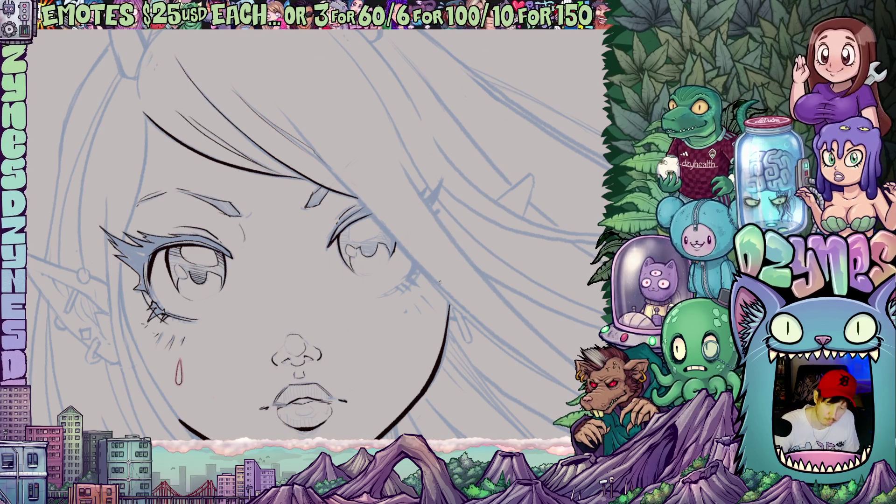
drag(439, 282, 463, 242)
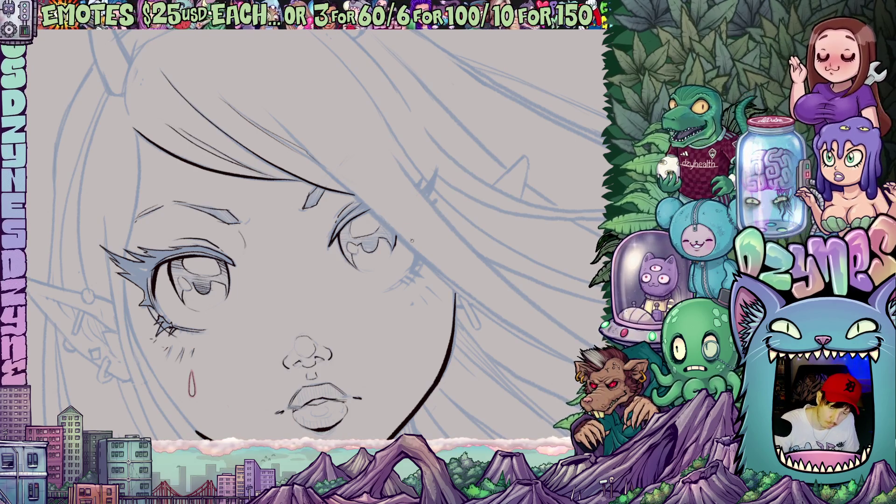
drag(379, 228, 373, 197)
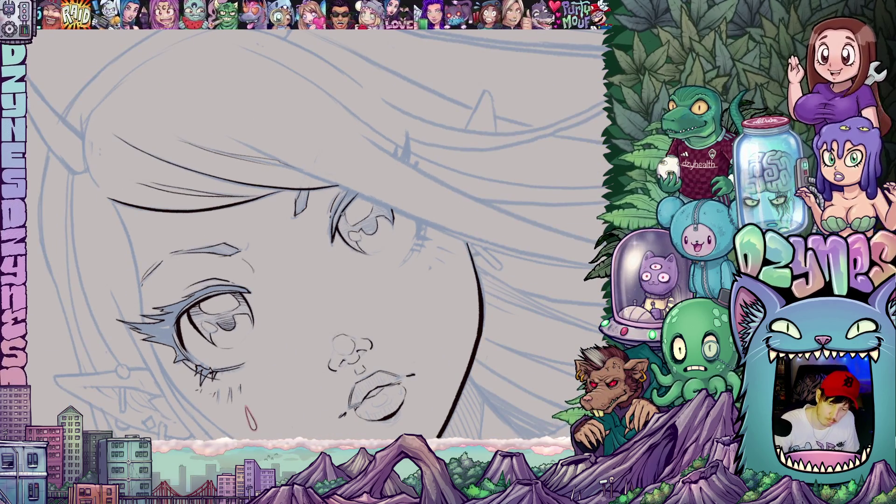
mouse_move(345, 212)
mouse_down()
mouse_move(337, 233)
mouse_move(346, 235)
mouse_up()
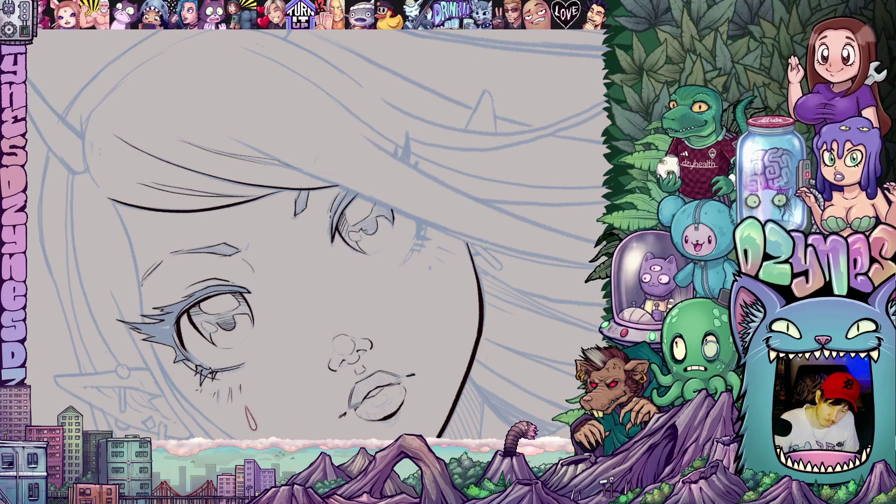
drag(364, 219, 377, 236)
mouse_move(481, 305)
mouse_down()
mouse_move(473, 317)
mouse_move(451, 211)
mouse_up()
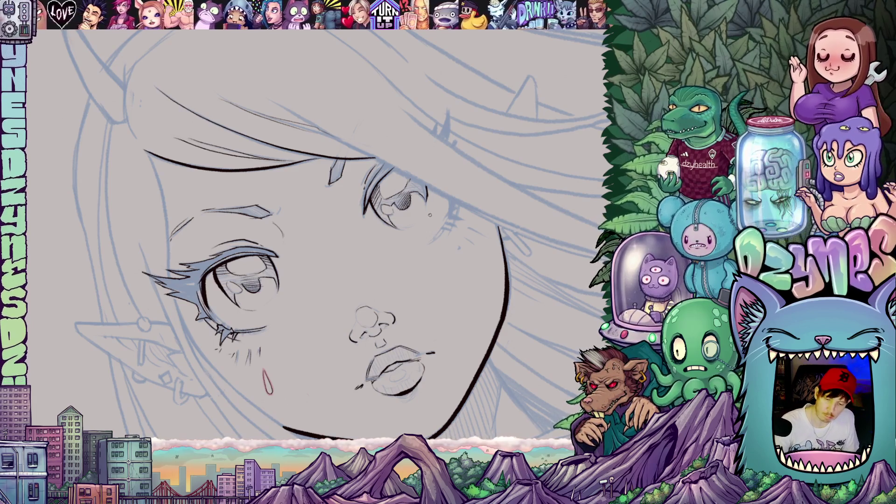
Step: Add cheek hatch strokes and a spiky lash at the right eye's outer corner
drag(451, 215, 433, 242)
key(ctrl+0)
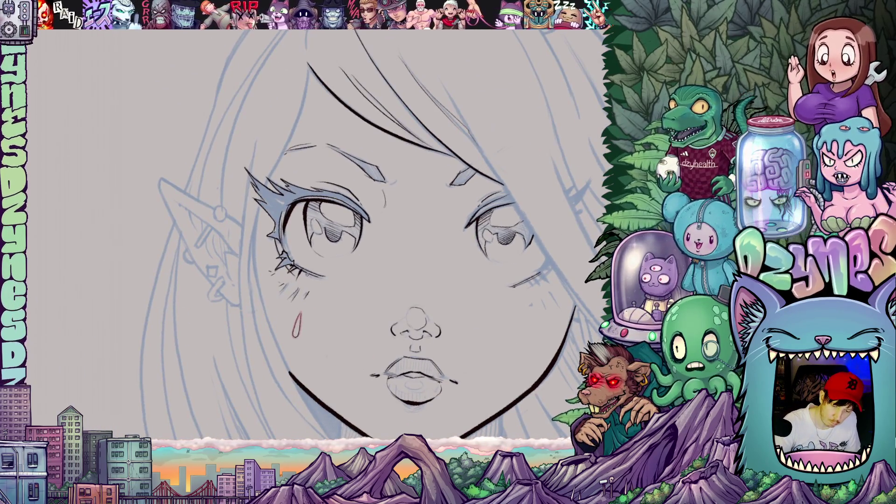
scroll(341, 318, up, 2)
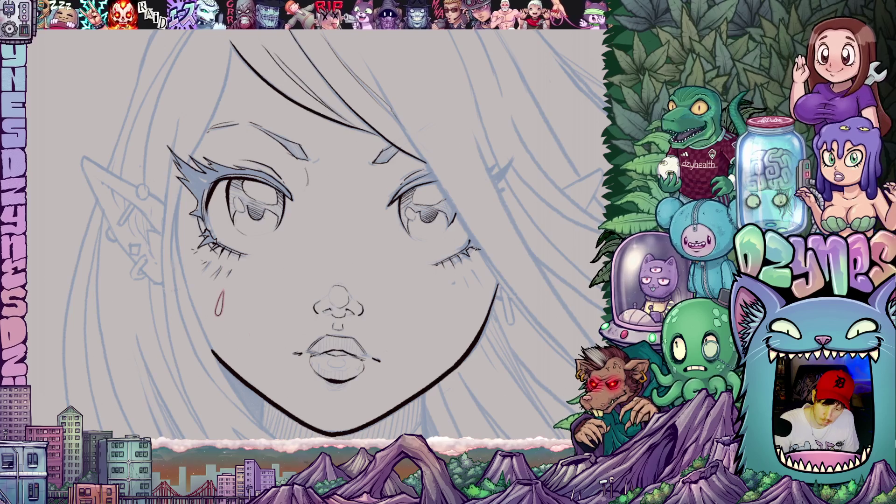
drag(477, 249, 471, 251)
Step: Ink a strand of hair on the right side of the face
drag(467, 291, 377, 303)
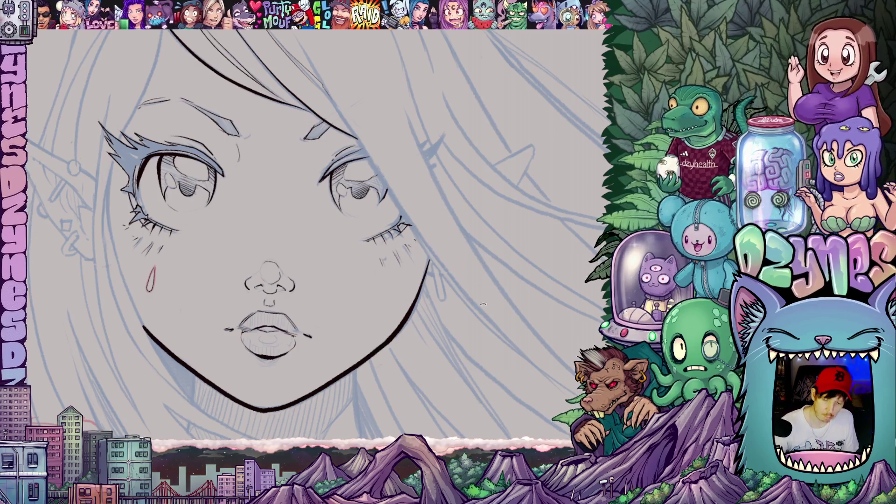
drag(483, 304, 512, 276)
scroll(453, 297, down, 5)
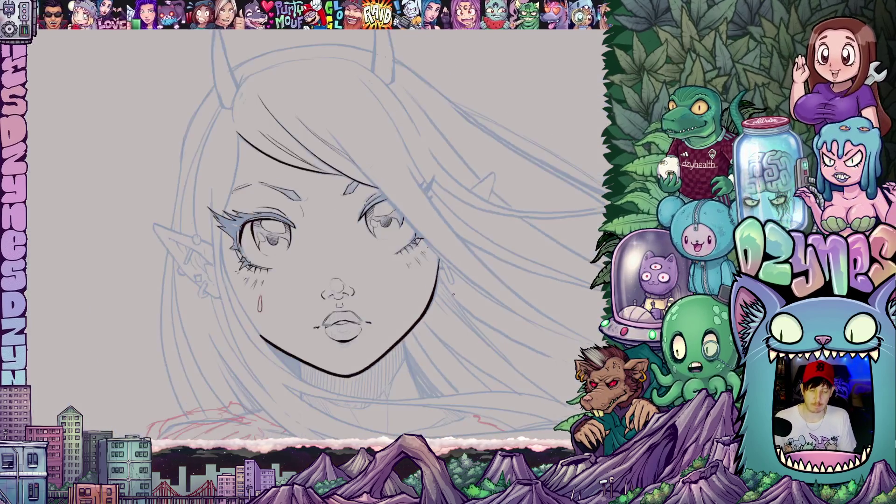
drag(452, 298, 448, 248)
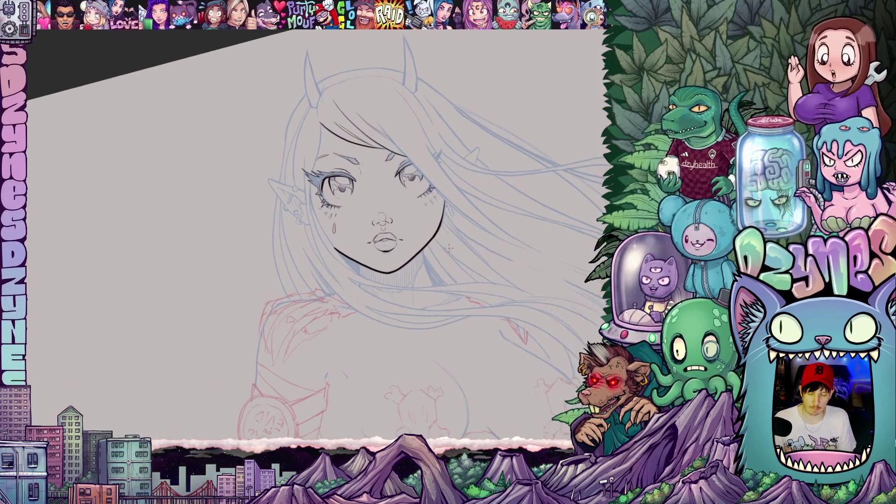
scroll(448, 249, up, 5)
drag(444, 301, 439, 313)
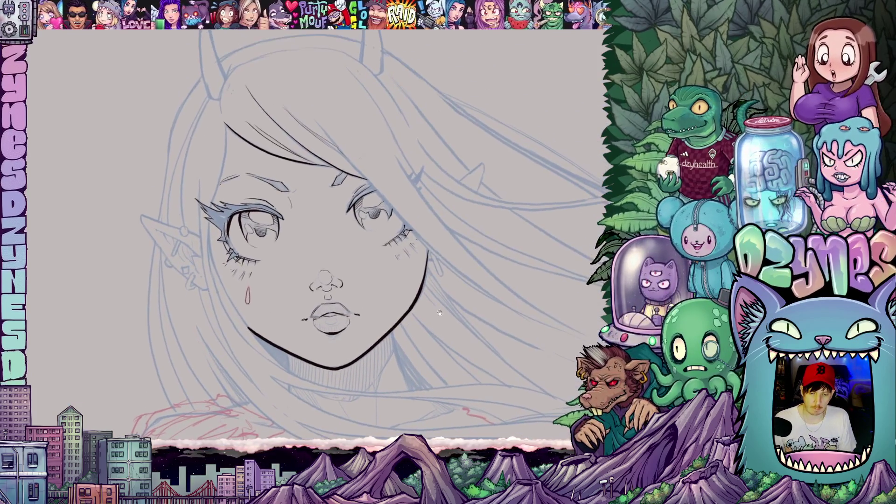
scroll(429, 289, up, 3)
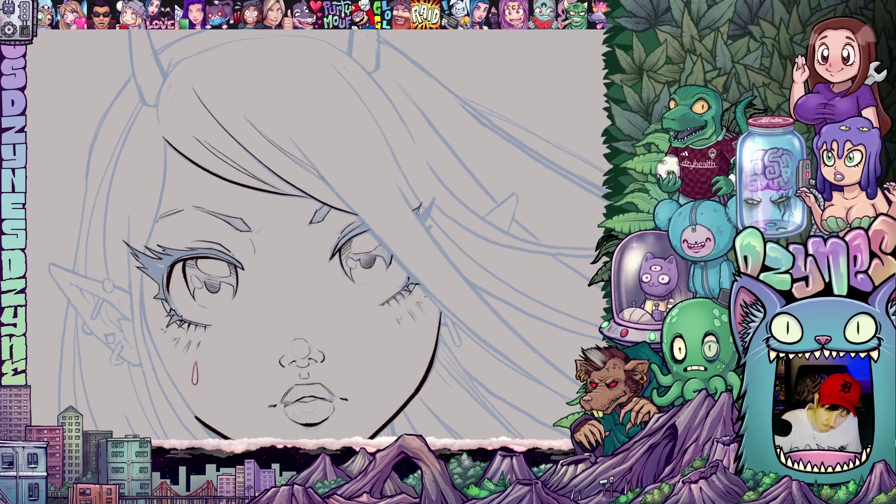
drag(418, 215, 434, 197)
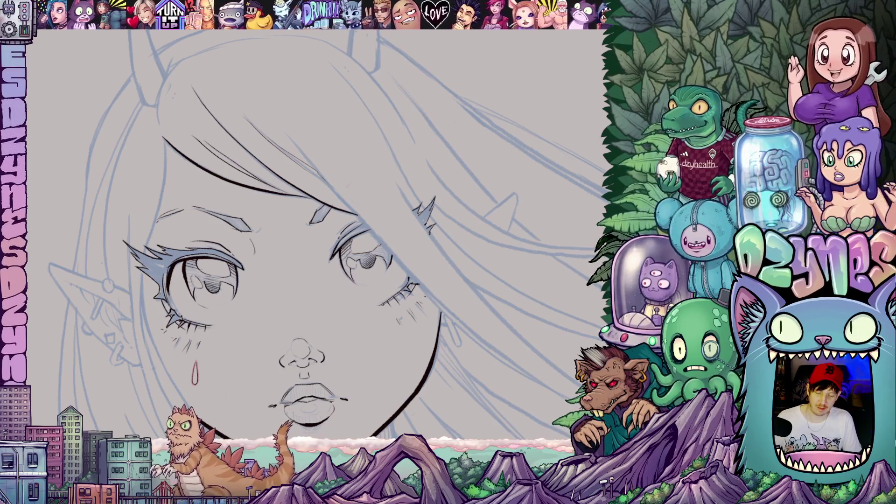
scroll(420, 308, down, 2)
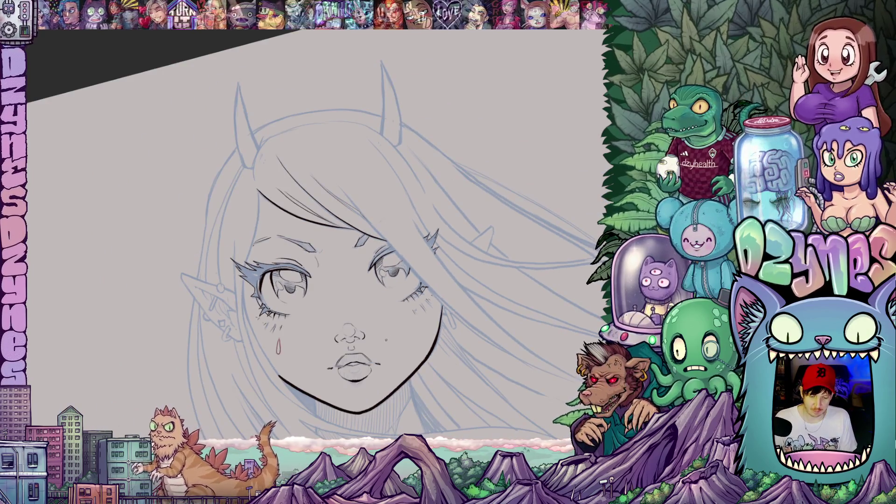
Step: Tilt the canvas about 30° and hatch short dark strokes beside the right eyebrow
scroll(390, 335, up, 2)
drag(390, 335, 413, 277)
scroll(414, 277, up, 1)
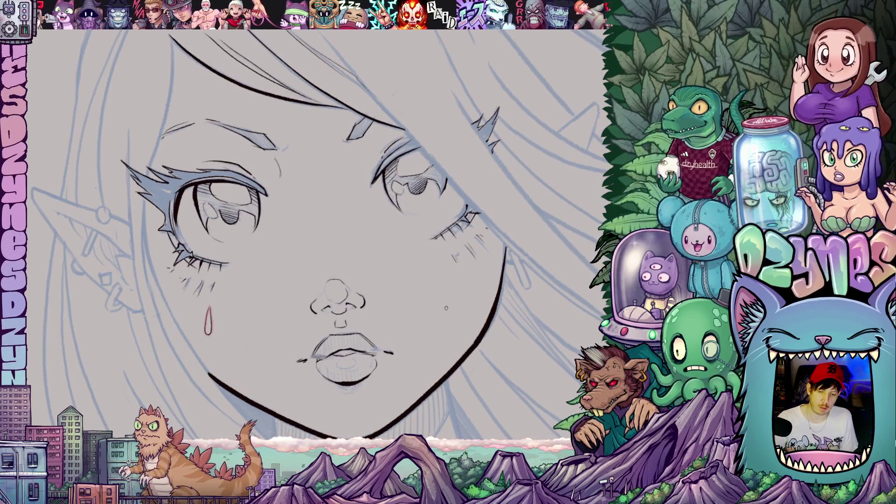
scroll(391, 393, up, 2)
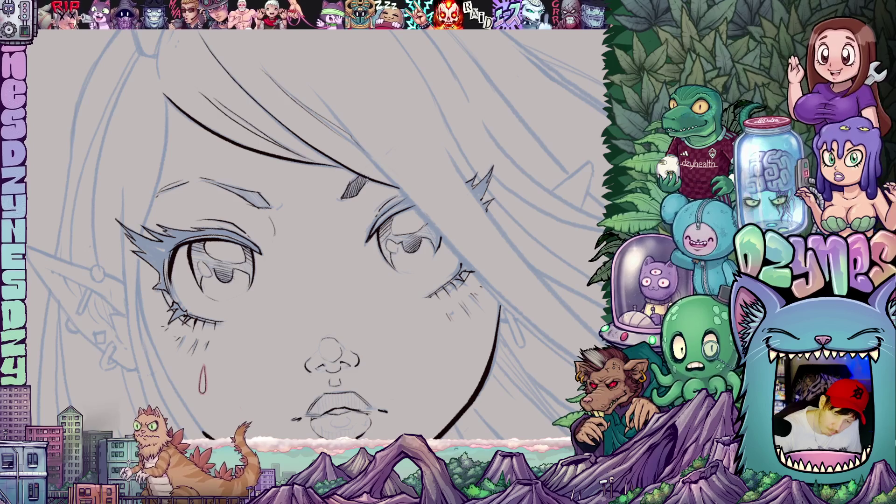
drag(379, 282, 339, 141)
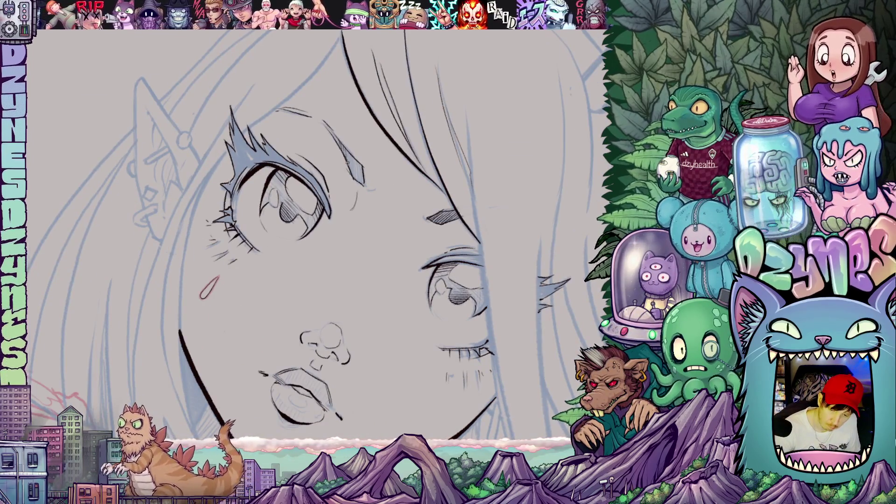
drag(346, 149, 355, 175)
mouse_move(352, 159)
mouse_down()
mouse_move(362, 185)
mouse_move(471, 192)
mouse_move(471, 317)
mouse_move(457, 292)
mouse_up()
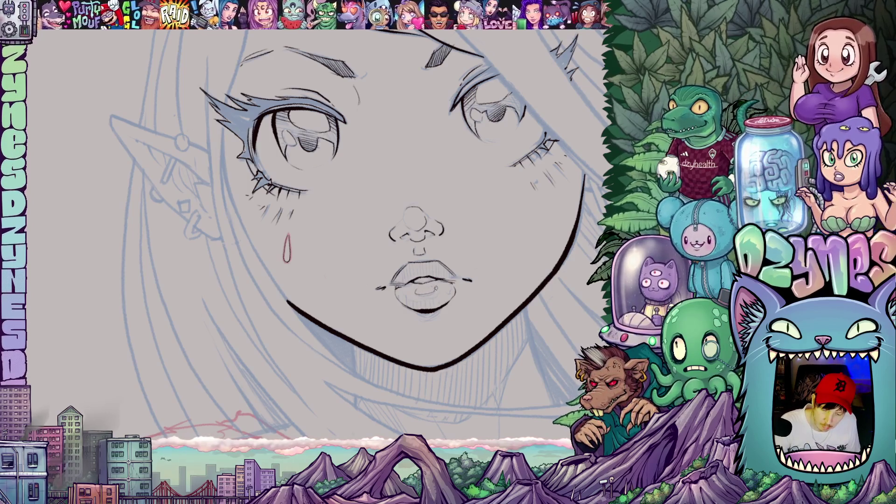
drag(442, 342, 423, 323)
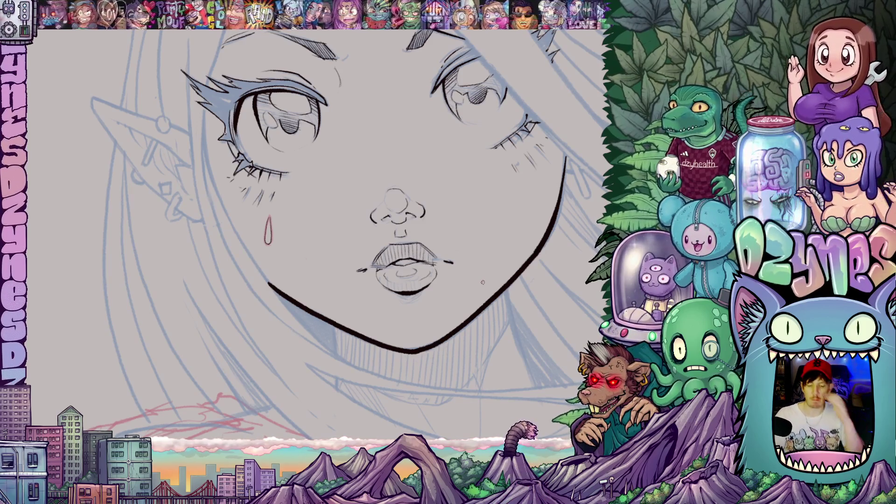
scroll(477, 281, down, 2)
scroll(478, 280, down, 2)
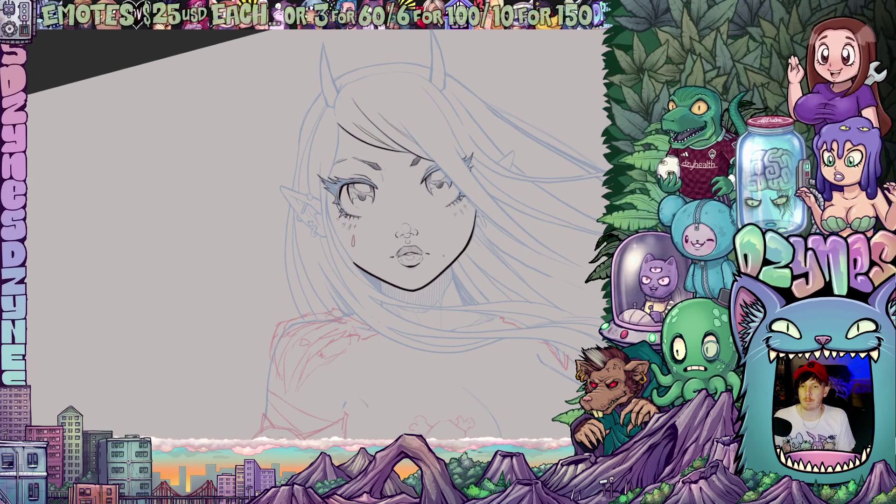
key(m)
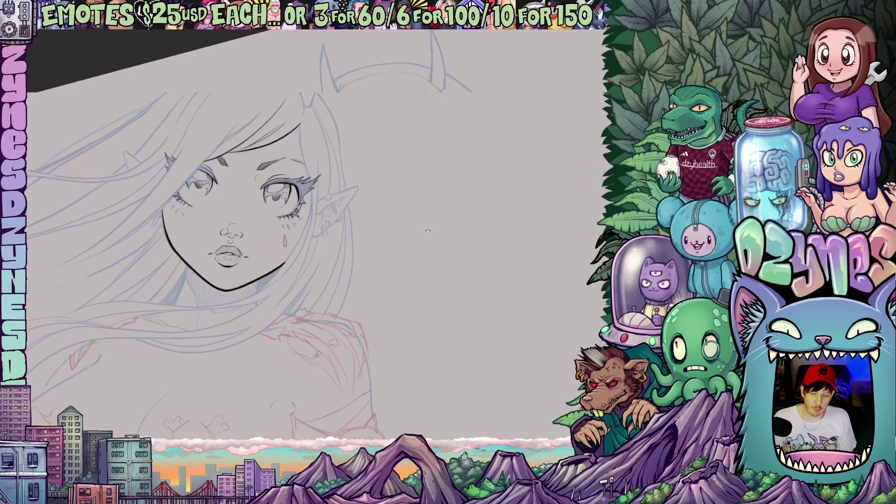
scroll(350, 268, up, 3)
mouse_move(349, 268)
mouse_down()
mouse_move(327, 259)
mouse_move(344, 252)
mouse_up()
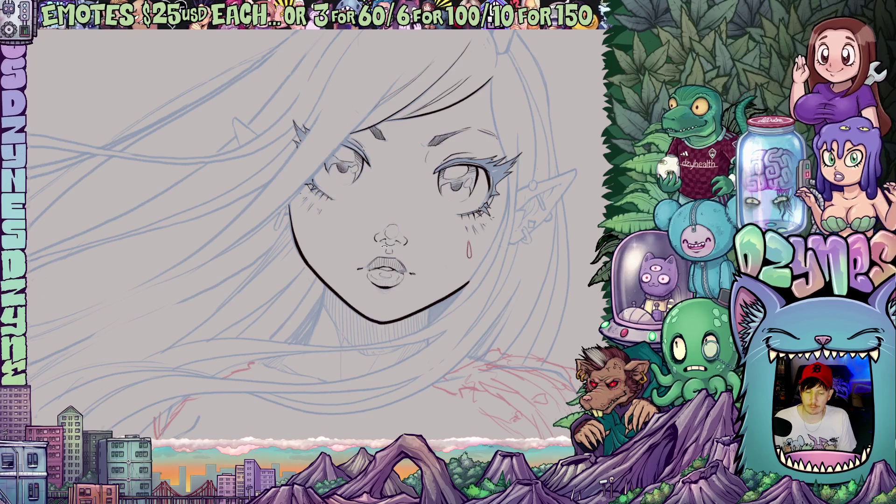
scroll(365, 116, down, 5)
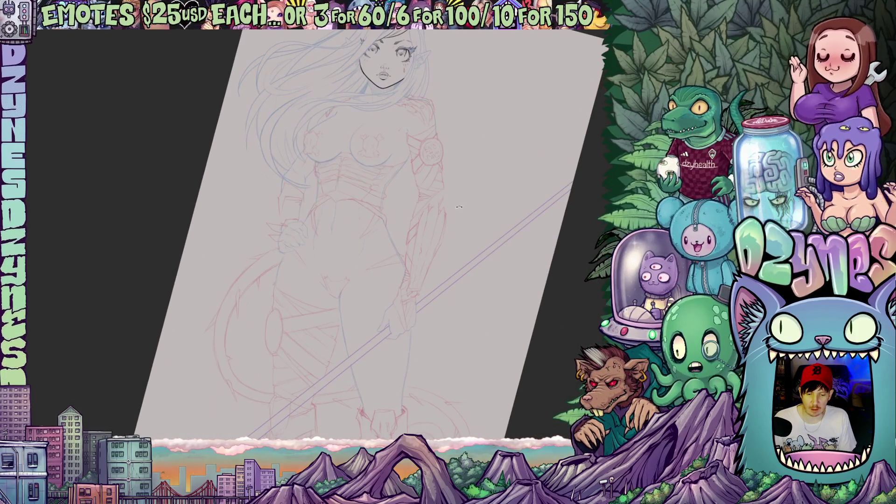
key(m)
key(m)
mouse_move(481, 208)
mouse_down()
mouse_move(540, 214)
mouse_move(501, 188)
mouse_up()
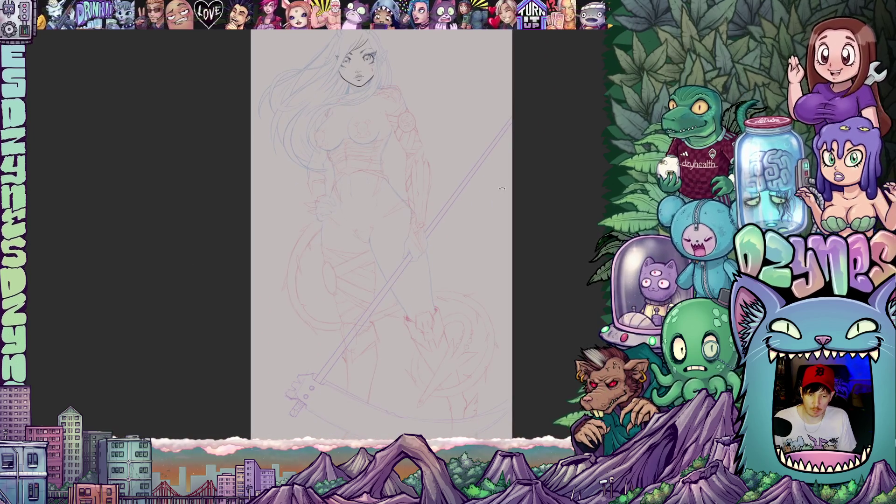
scroll(501, 189, down, 2)
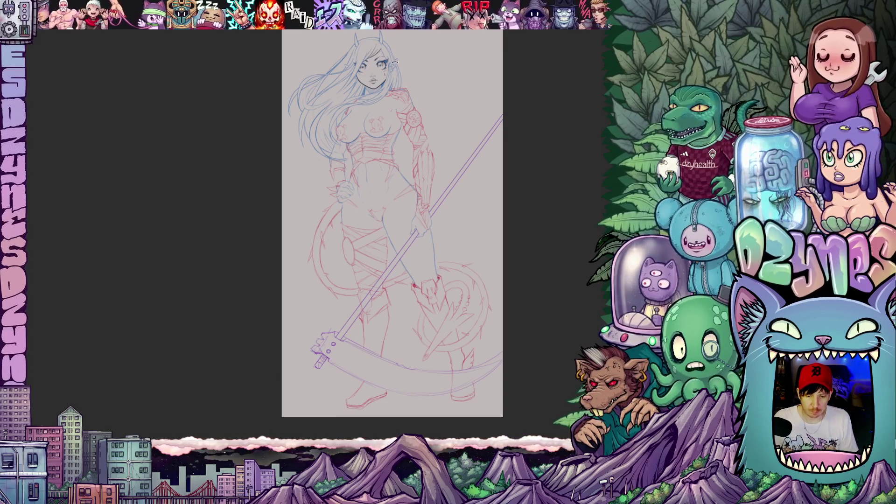
scroll(395, 61, up, 5)
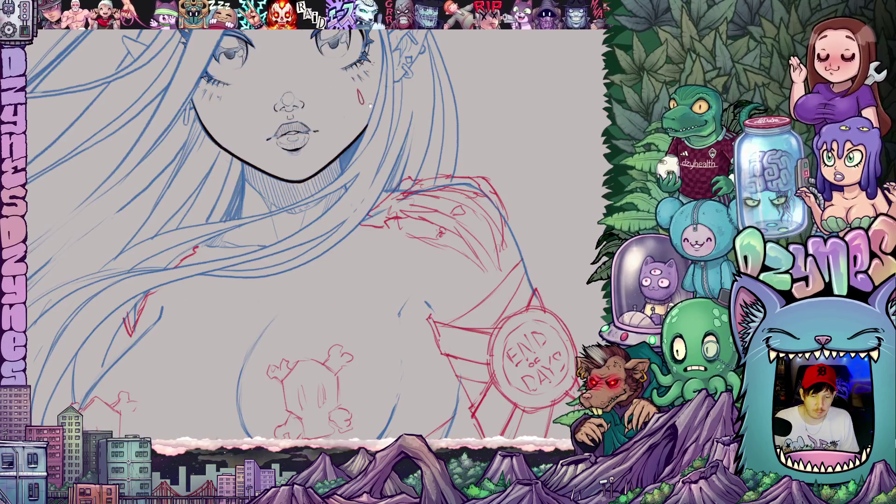
Step: Ink the face outline from the eyelid corner down toward the jaw in black
drag(370, 105, 408, 237)
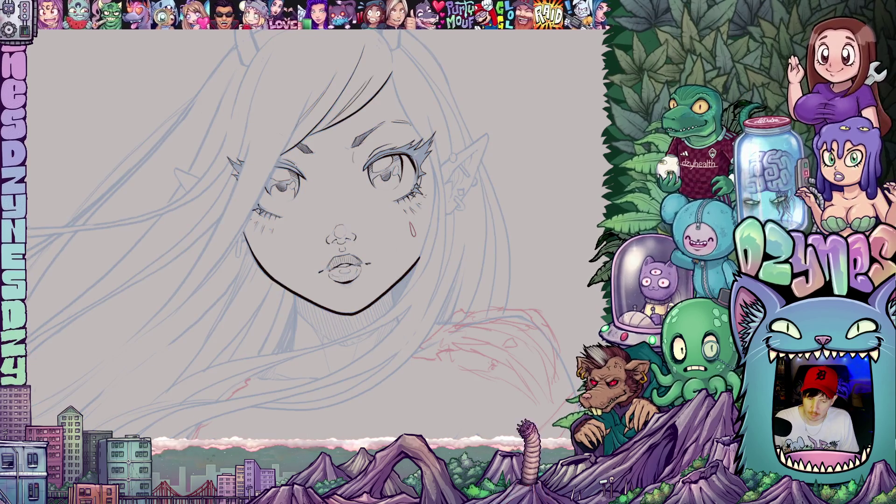
scroll(373, 296, up, 2)
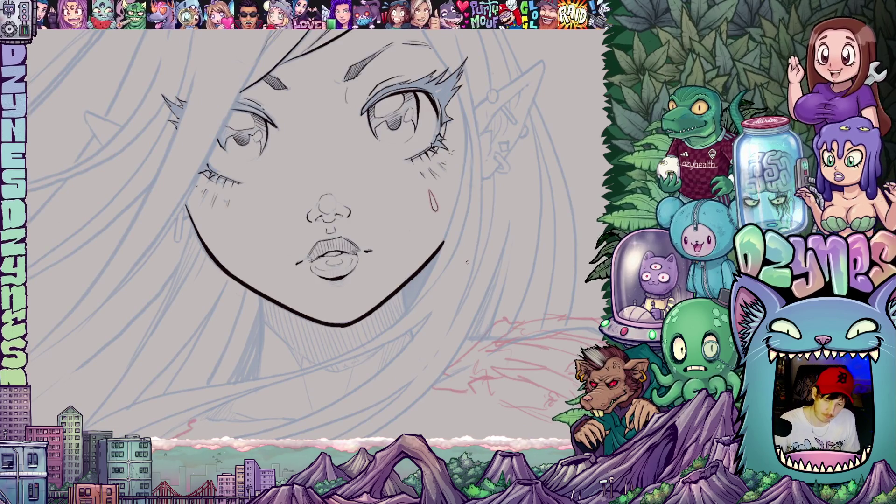
drag(465, 297, 485, 390)
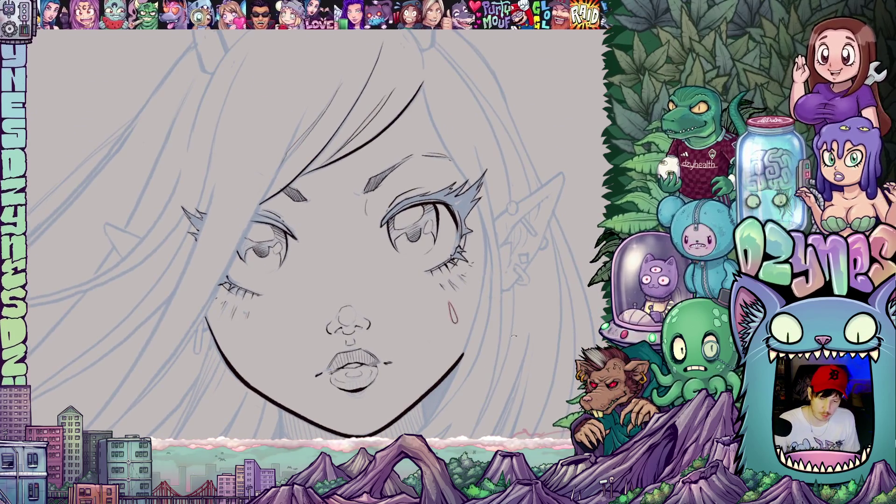
mouse_move(513, 335)
mouse_down()
mouse_move(467, 327)
mouse_move(326, 345)
mouse_up()
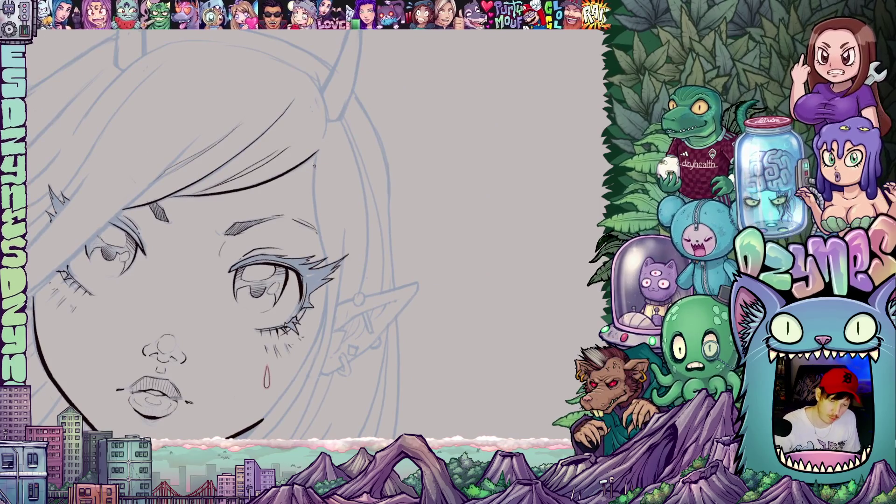
drag(317, 150, 326, 263)
mouse_move(280, 280)
mouse_down()
mouse_move(308, 128)
mouse_move(354, 152)
mouse_move(346, 199)
mouse_move(301, 269)
mouse_move(230, 318)
mouse_up()
mouse_move(280, 186)
mouse_down()
mouse_move(363, 148)
mouse_move(371, 169)
mouse_move(365, 269)
mouse_move(340, 346)
mouse_up()
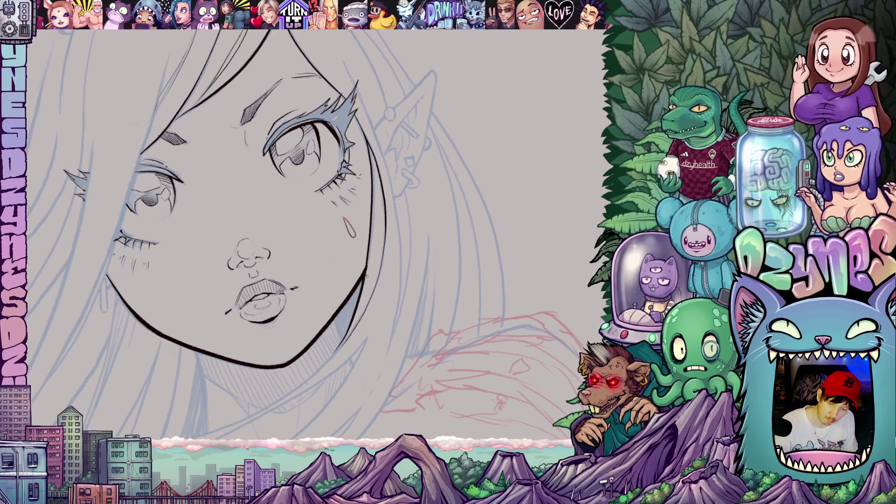
Step: Ink two black hair strands running alongside the face
scroll(393, 236, down, 3)
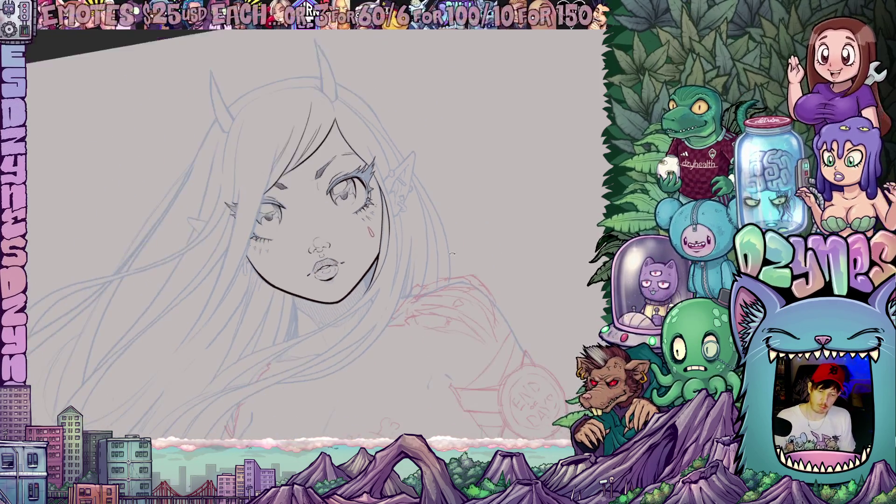
scroll(426, 213, up, 3)
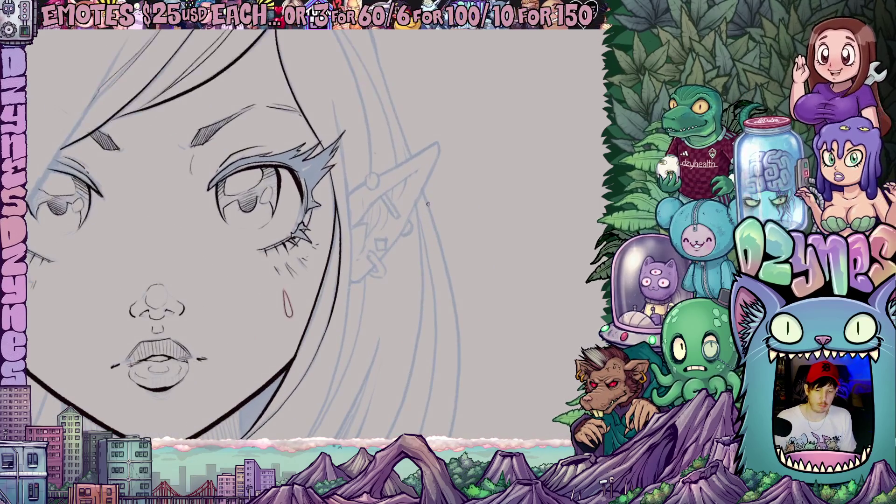
mouse_move(399, 350)
mouse_down()
mouse_move(396, 277)
mouse_move(393, 330)
mouse_up()
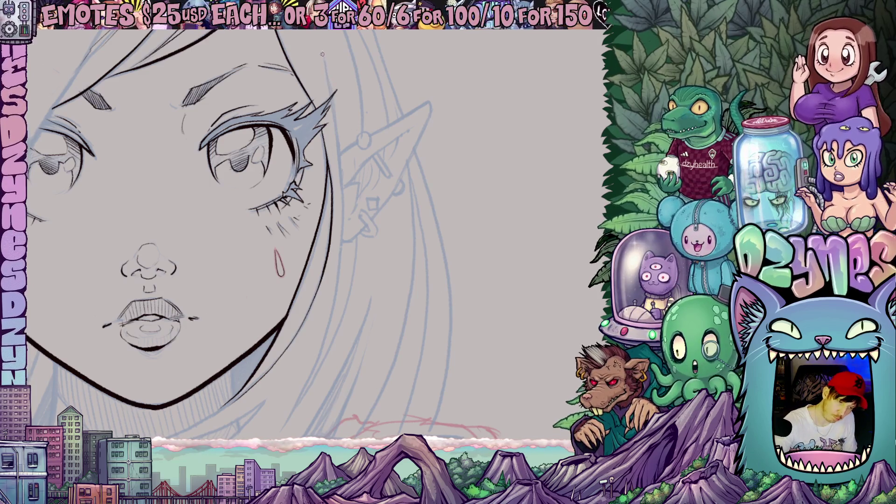
mouse_move(327, 75)
mouse_down()
mouse_move(340, 141)
mouse_move(340, 251)
mouse_move(321, 354)
mouse_move(291, 412)
mouse_up()
mouse_move(391, 354)
mouse_down()
mouse_move(493, 272)
mouse_move(426, 262)
mouse_move(438, 280)
mouse_move(439, 331)
mouse_up()
drag(480, 355, 460, 325)
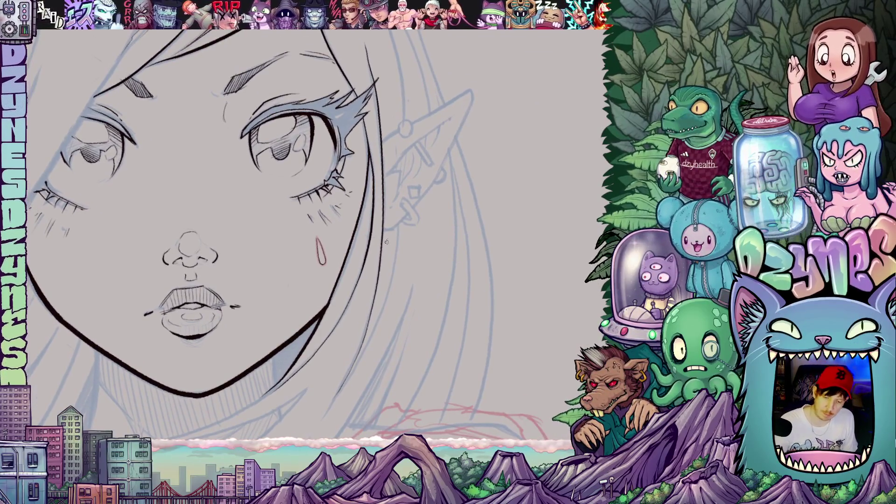
drag(398, 232, 364, 348)
Step: Draw a small black spiked stud earring on the pointed ear
mouse_move(434, 323)
mouse_down()
mouse_move(479, 229)
mouse_move(446, 220)
mouse_up()
mouse_move(460, 330)
mouse_down()
mouse_move(525, 349)
mouse_move(392, 288)
mouse_up()
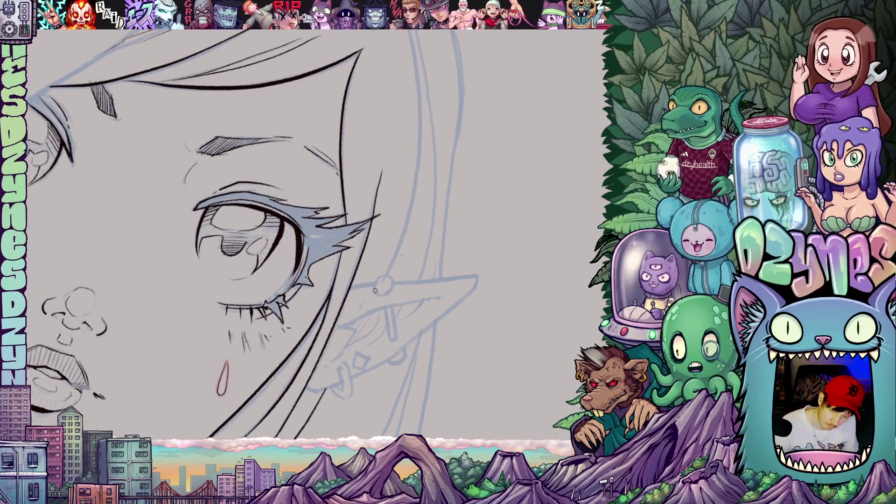
mouse_move(375, 290)
mouse_down()
mouse_move(382, 270)
mouse_move(392, 290)
mouse_up()
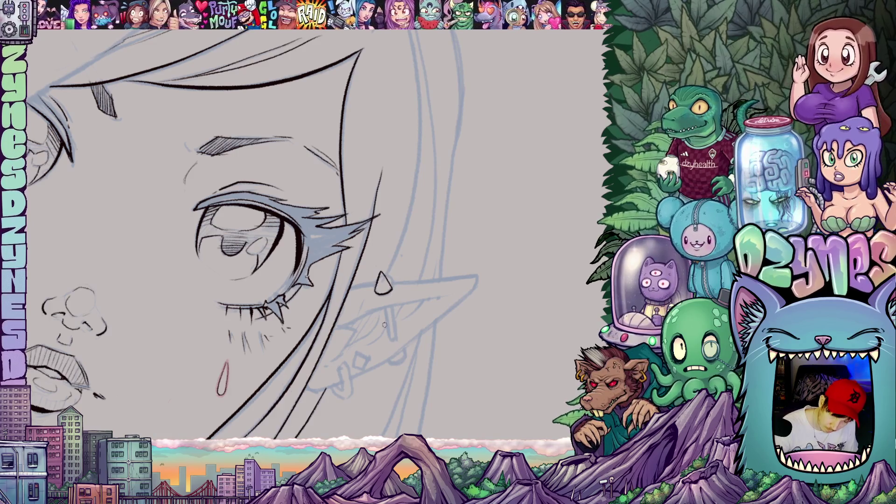
drag(388, 325, 395, 235)
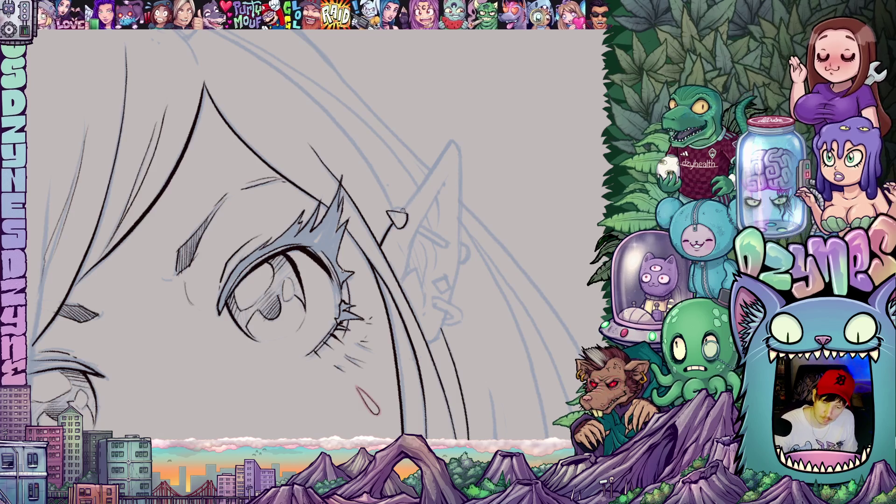
Step: Ink the ear's outer edges up to the tip and its inner-ear folds
drag(402, 211, 453, 140)
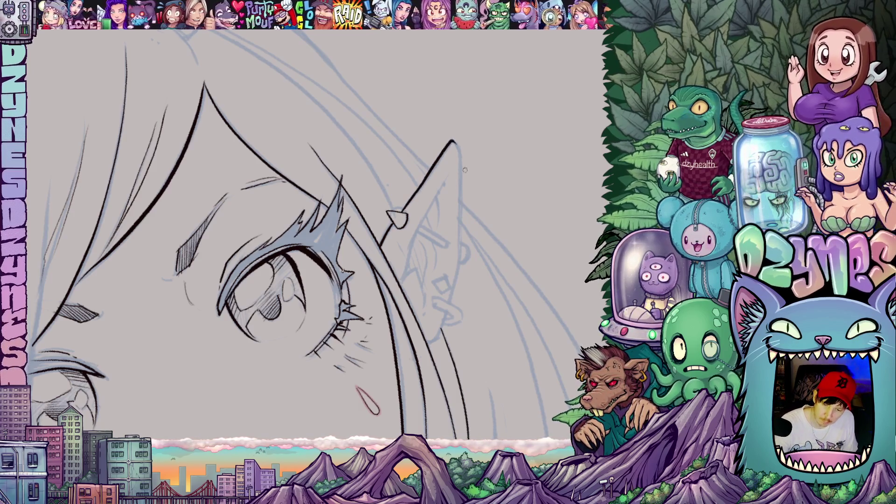
mouse_move(456, 334)
mouse_down()
mouse_move(373, 303)
mouse_move(378, 292)
mouse_up()
mouse_move(388, 111)
mouse_down()
mouse_move(390, 255)
mouse_move(367, 321)
mouse_up()
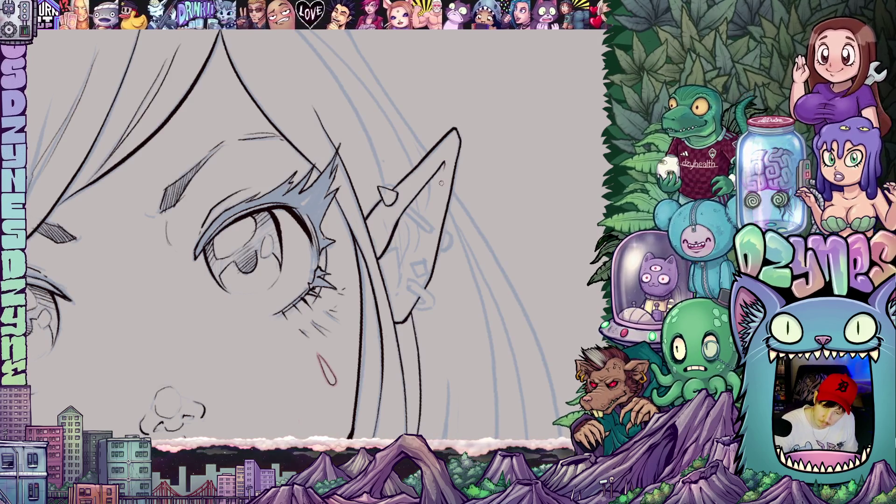
drag(429, 180, 426, 210)
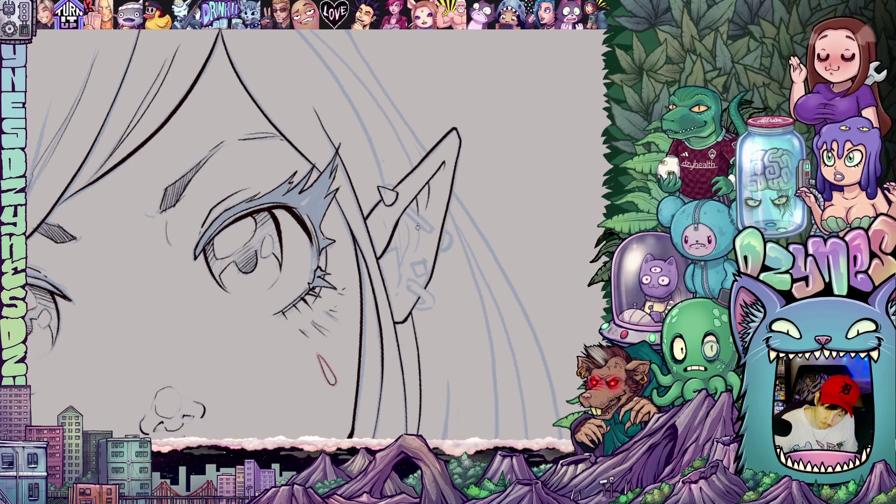
mouse_move(418, 227)
mouse_down()
mouse_move(419, 243)
mouse_move(400, 269)
mouse_up()
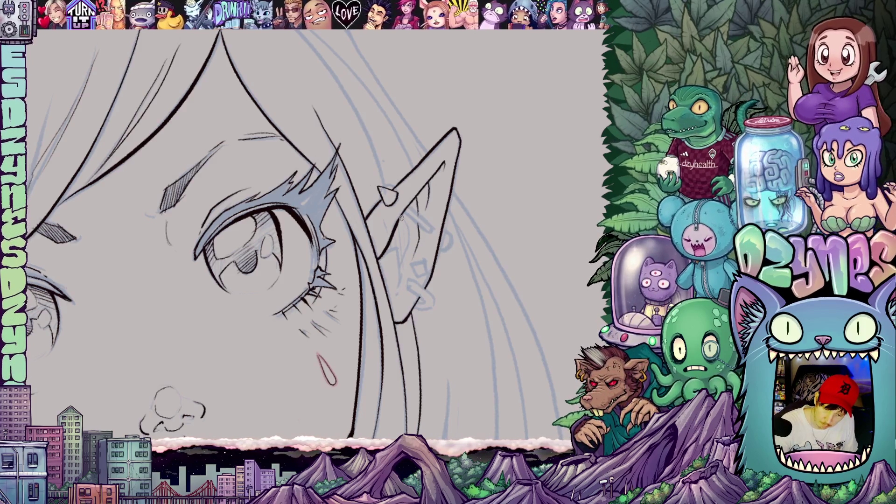
mouse_move(400, 217)
mouse_down()
mouse_move(407, 238)
mouse_move(394, 297)
mouse_up()
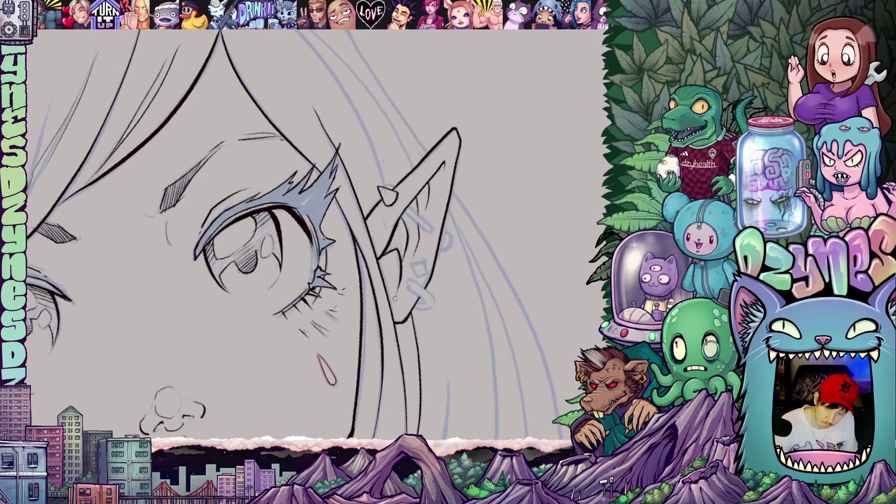
Step: Rotate the canvas and ink the hooked earring hanging below the ear
key(space)
mouse_move(447, 284)
mouse_down()
mouse_move(464, 210)
mouse_move(433, 309)
mouse_up()
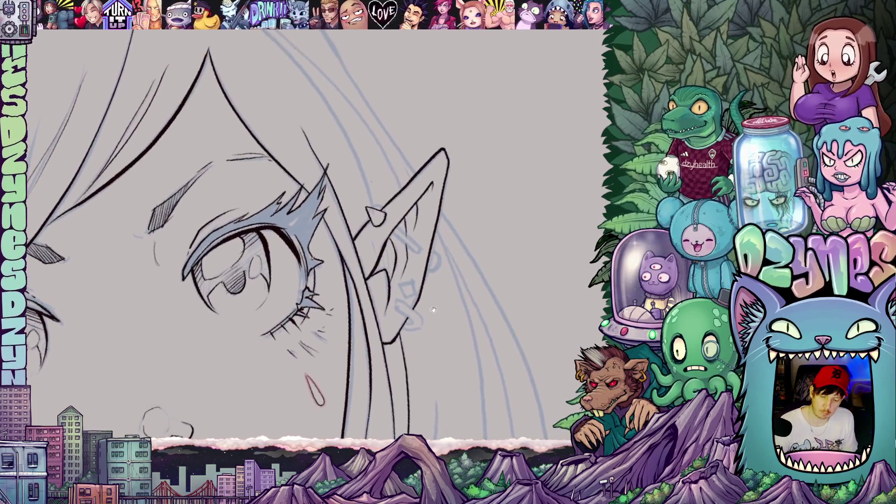
key(asciicircum)
key(asciicircum)
key(asciicircum)
key(asciicircum)
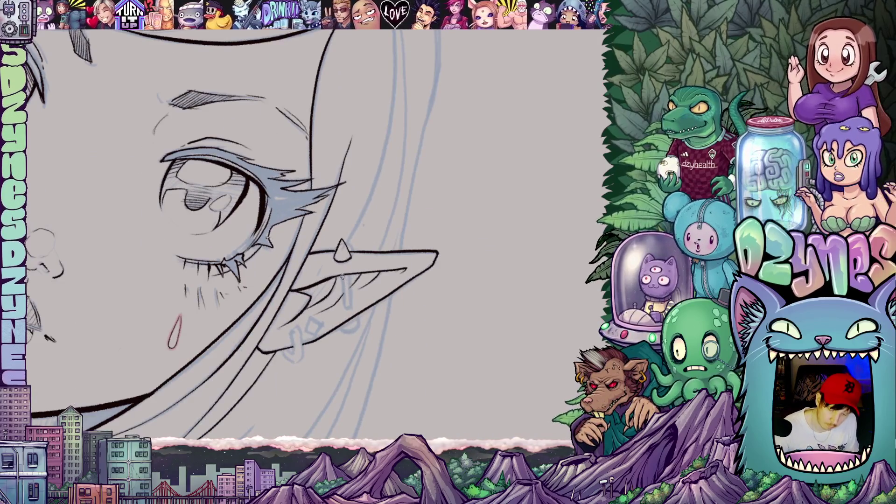
mouse_move(342, 276)
mouse_down()
mouse_move(346, 310)
mouse_move(345, 215)
mouse_up()
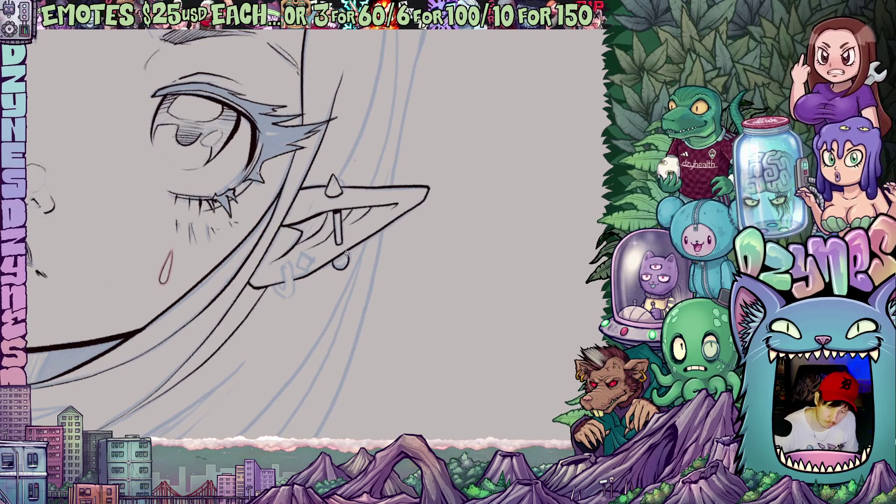
mouse_move(346, 252)
mouse_down()
mouse_move(493, 217)
mouse_move(501, 230)
mouse_up()
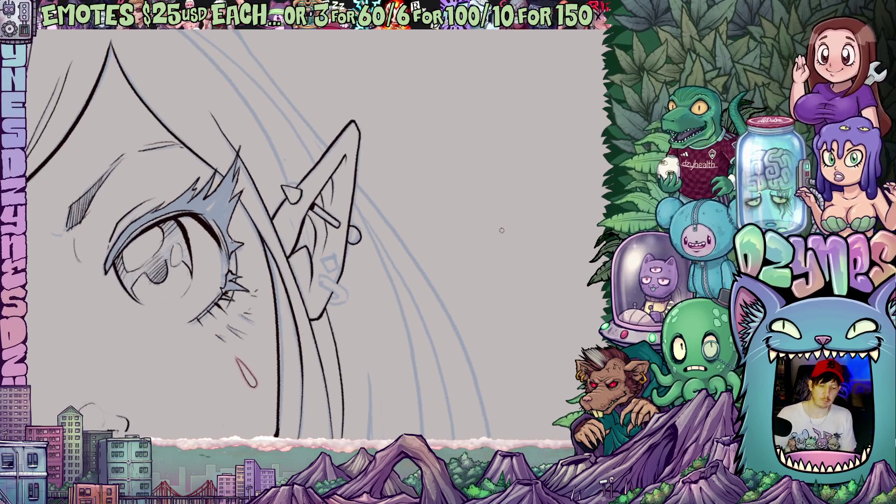
scroll(367, 251, down, 5)
drag(367, 251, 429, 243)
scroll(422, 241, up, 6)
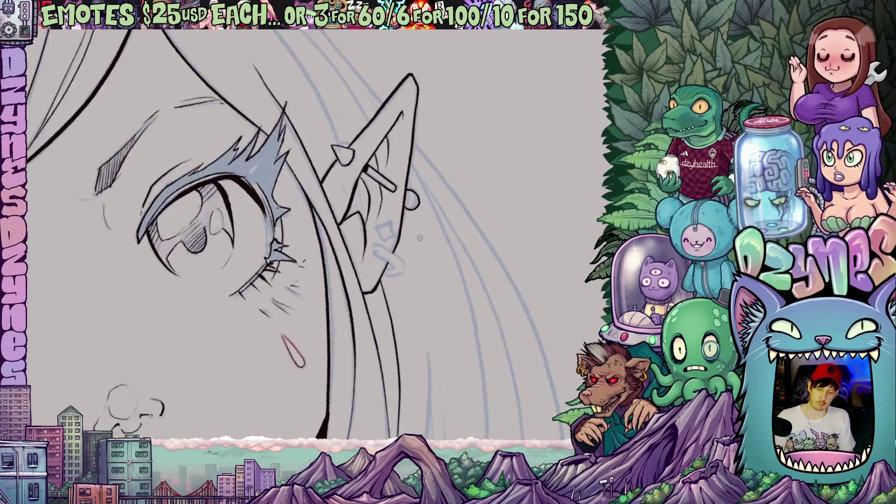
mouse_move(528, 290)
mouse_down()
mouse_move(420, 271)
mouse_move(423, 256)
mouse_move(445, 293)
mouse_move(439, 307)
mouse_move(425, 308)
mouse_move(417, 297)
mouse_move(429, 298)
mouse_move(435, 285)
mouse_move(418, 266)
mouse_move(446, 276)
mouse_move(450, 269)
mouse_move(432, 258)
mouse_move(450, 262)
mouse_move(428, 280)
mouse_move(429, 261)
mouse_up()
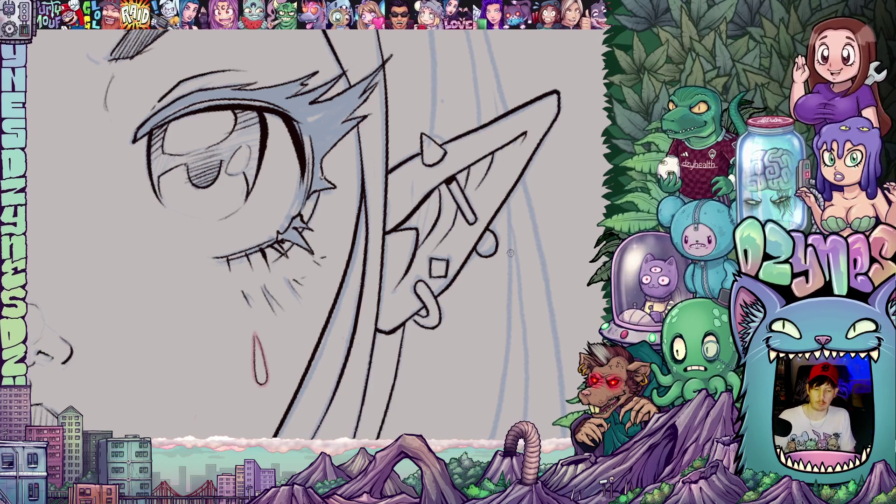
scroll(467, 261, down, 5)
key(minus)
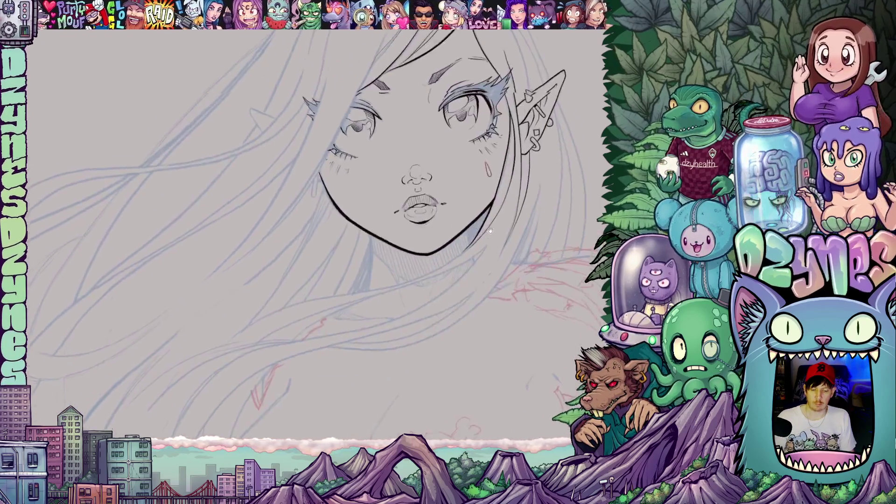
scroll(428, 336, up, 5)
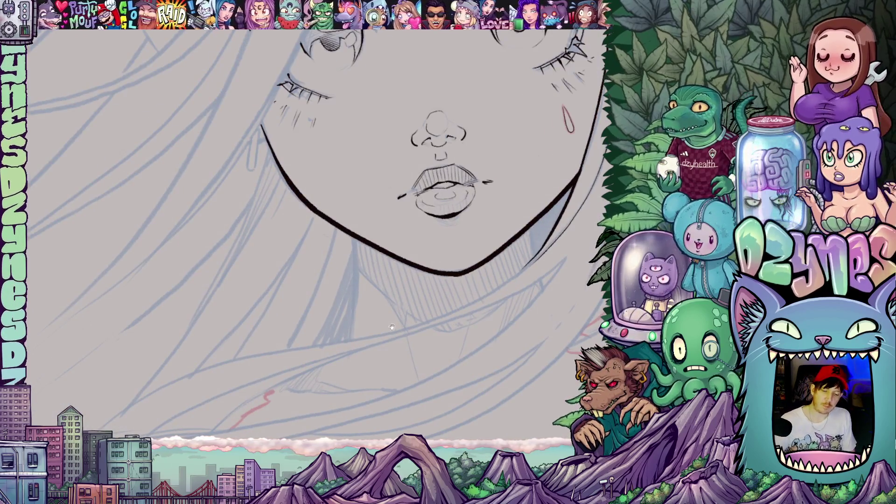
Step: Ink and reinforce the neck's left edge under the jaw, adding a short neck stroke
drag(392, 327, 396, 249)
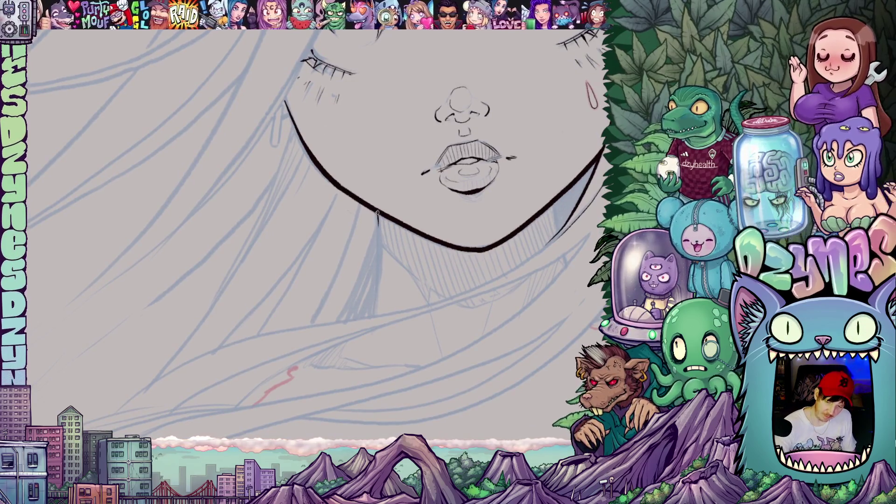
drag(378, 211, 374, 317)
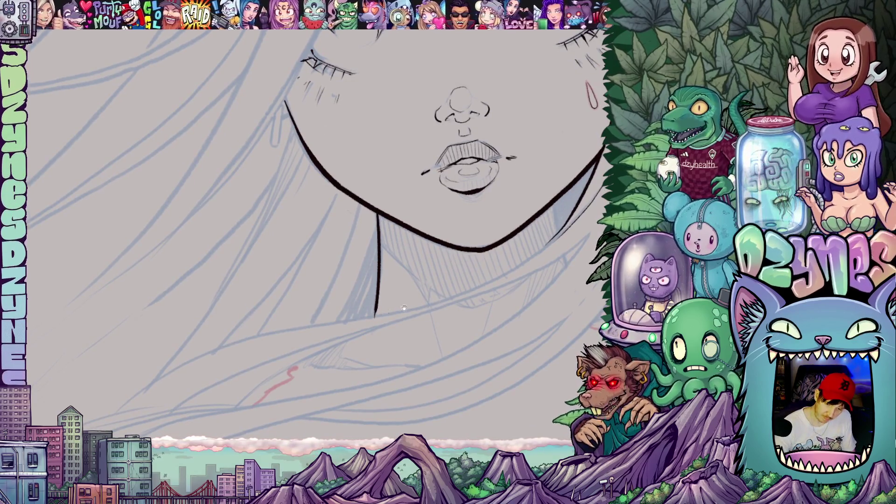
scroll(404, 307, down, 3)
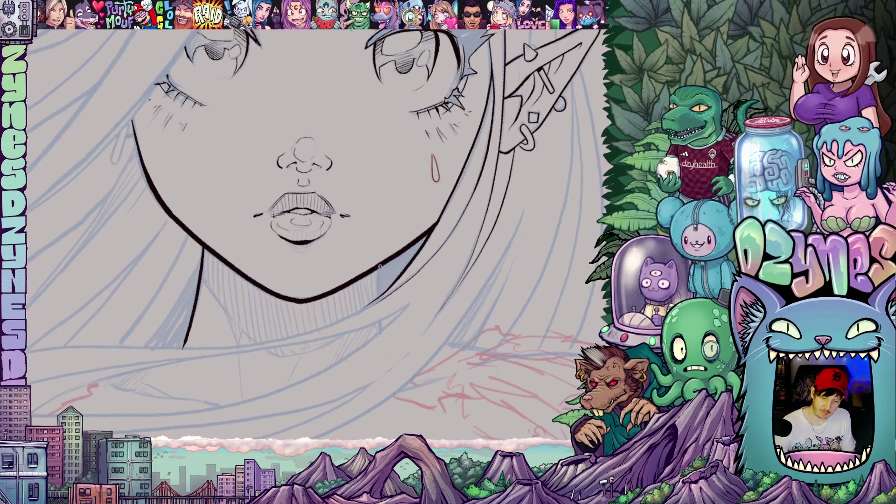
drag(378, 264, 378, 298)
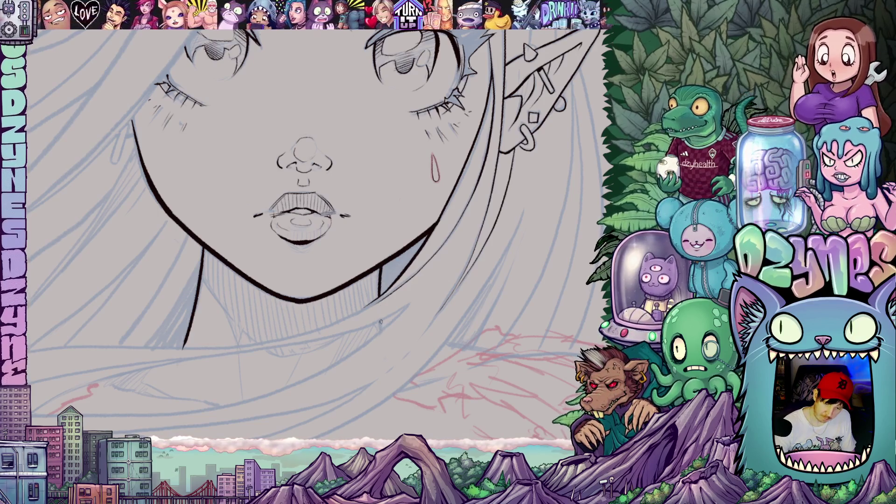
mouse_move(380, 330)
mouse_down()
mouse_move(380, 322)
mouse_move(560, 264)
mouse_move(480, 340)
mouse_up()
scroll(380, 325, down, 2)
scroll(560, 264, down, 3)
scroll(481, 341, up, 3)
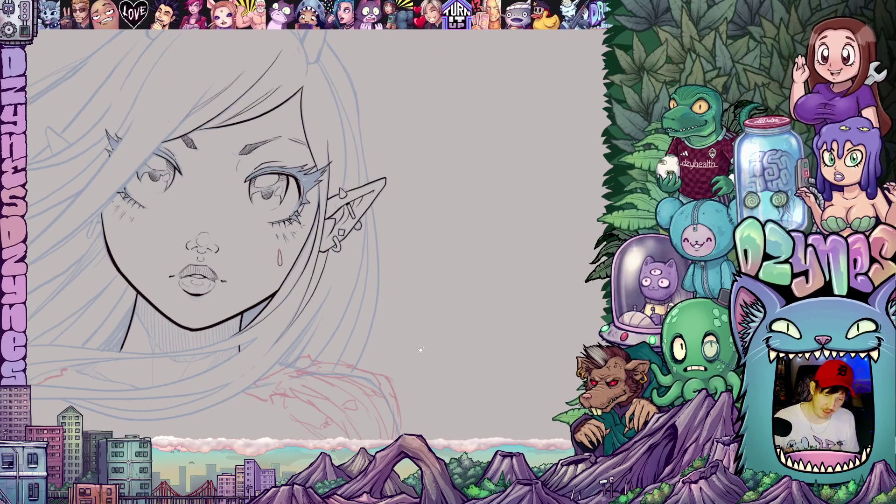
Step: Extend the ink line down the hair's right edge and add a strand curving down-left
mouse_move(419, 349)
mouse_down()
mouse_move(410, 345)
mouse_move(406, 359)
mouse_move(415, 385)
mouse_up()
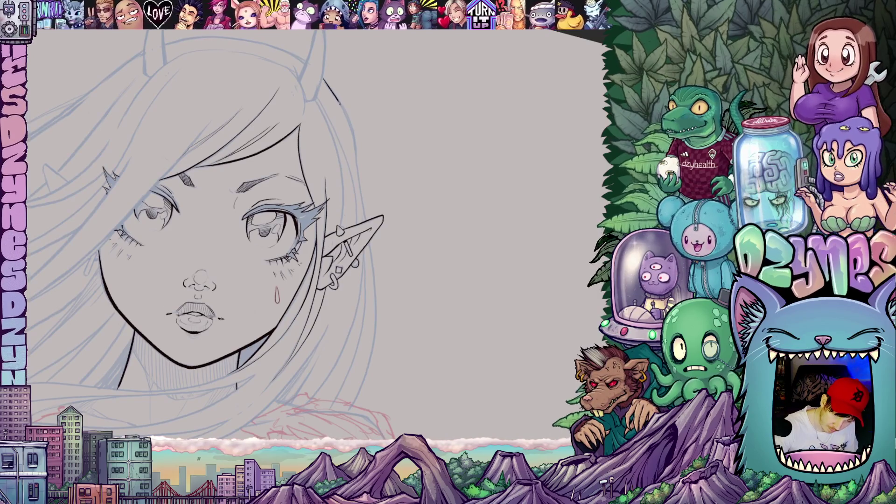
mouse_move(340, 102)
mouse_down()
mouse_move(375, 311)
mouse_move(356, 400)
mouse_up()
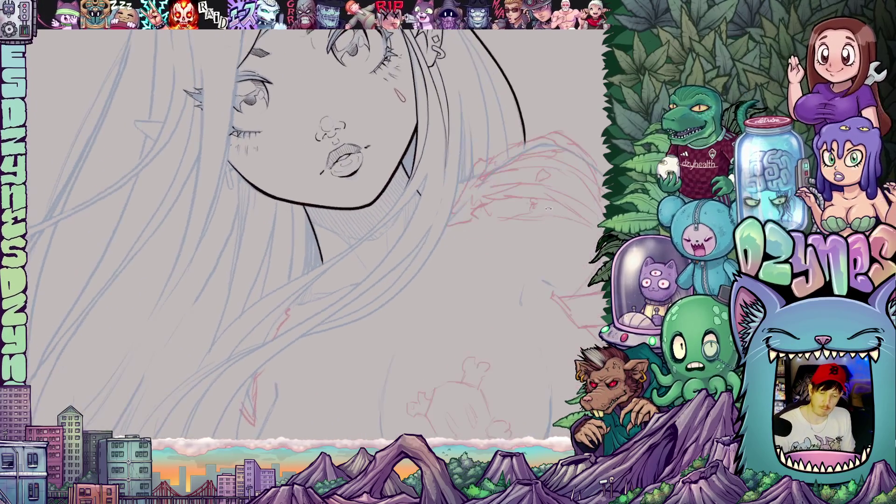
drag(478, 308, 448, 294)
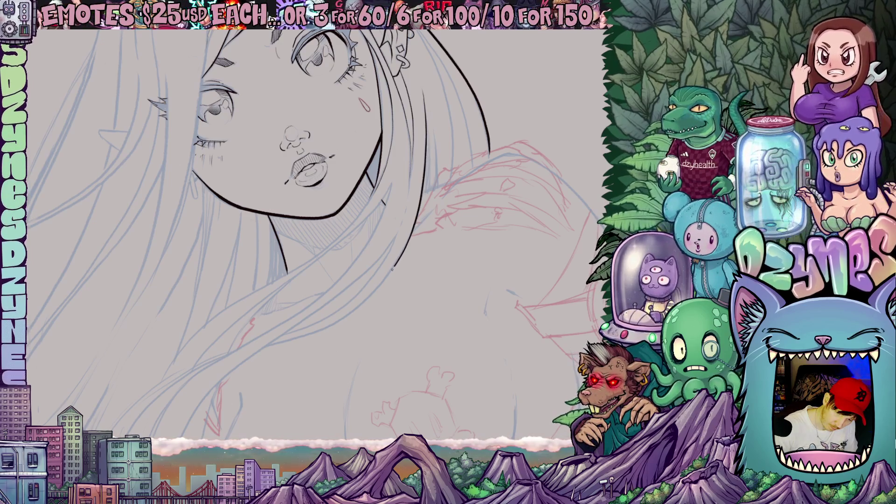
drag(372, 292, 348, 312)
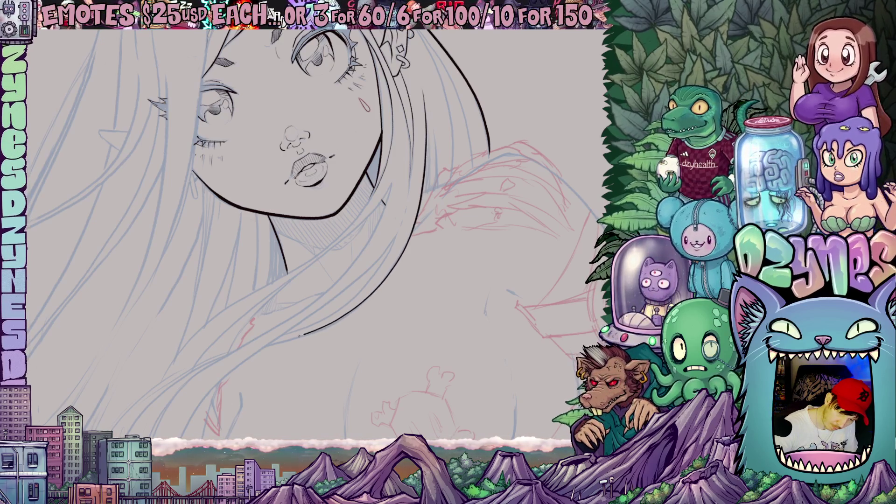
mouse_move(273, 343)
mouse_down()
mouse_move(197, 370)
mouse_move(147, 410)
mouse_up()
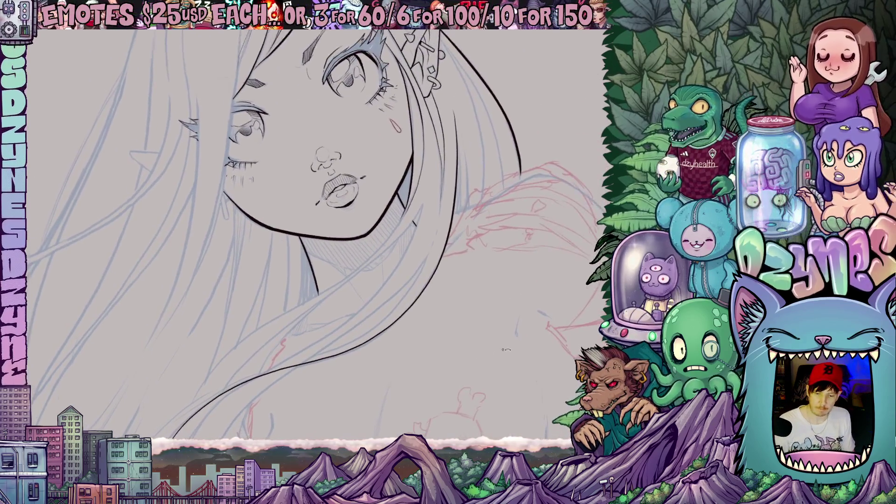
Step: Ink a long hair strand running down past the neck
drag(525, 240, 365, 199)
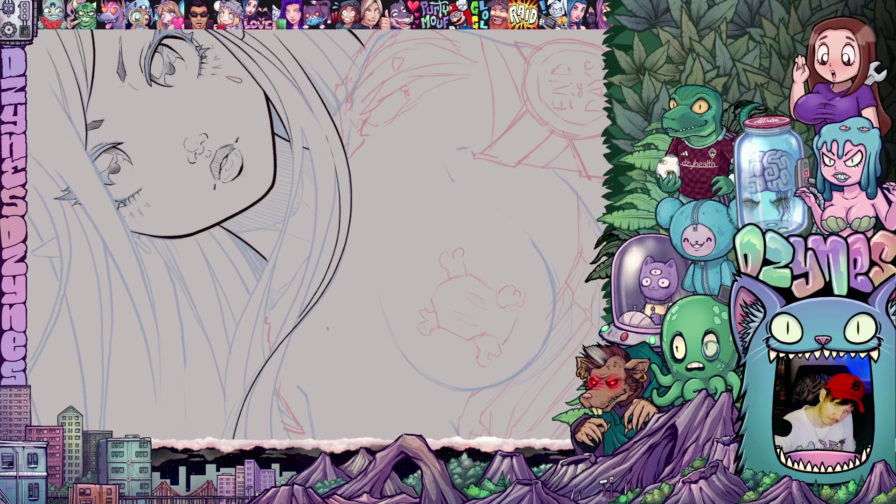
mouse_move(327, 328)
mouse_down()
mouse_move(410, 264)
mouse_move(410, 201)
mouse_move(412, 234)
mouse_up()
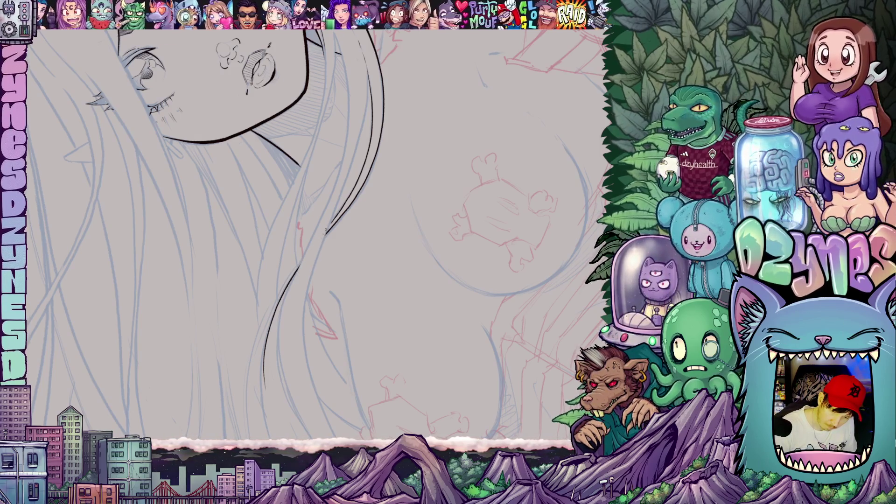
drag(340, 221, 403, 57)
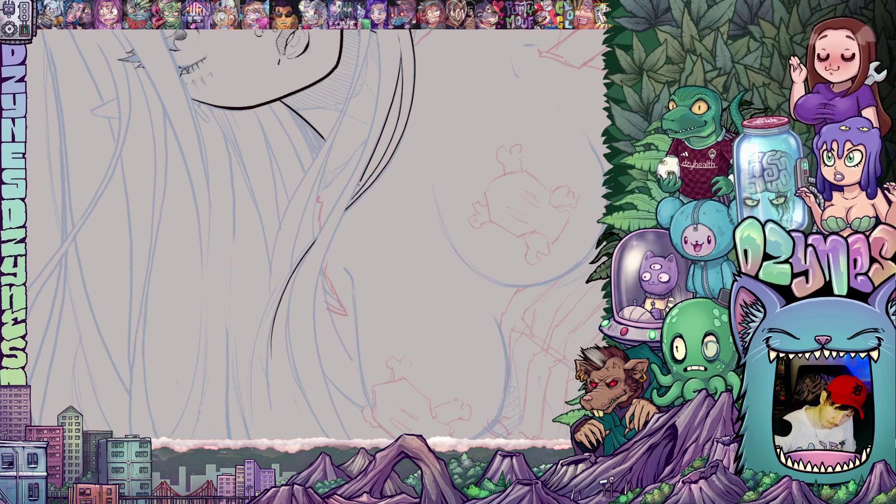
mouse_move(334, 235)
mouse_down()
mouse_move(313, 340)
mouse_move(346, 430)
mouse_up()
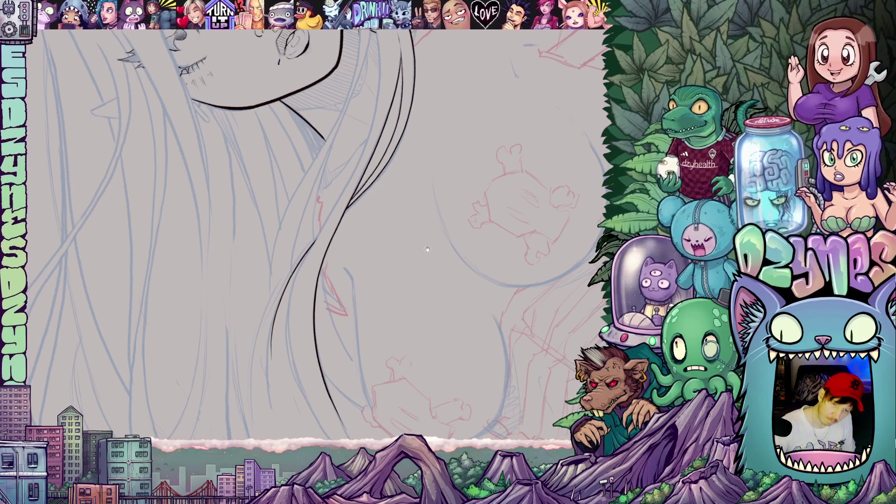
drag(427, 250, 438, 432)
Step: Ink one long hair strand curving down over the chest, then reset the view upright
scroll(439, 432, down, 5)
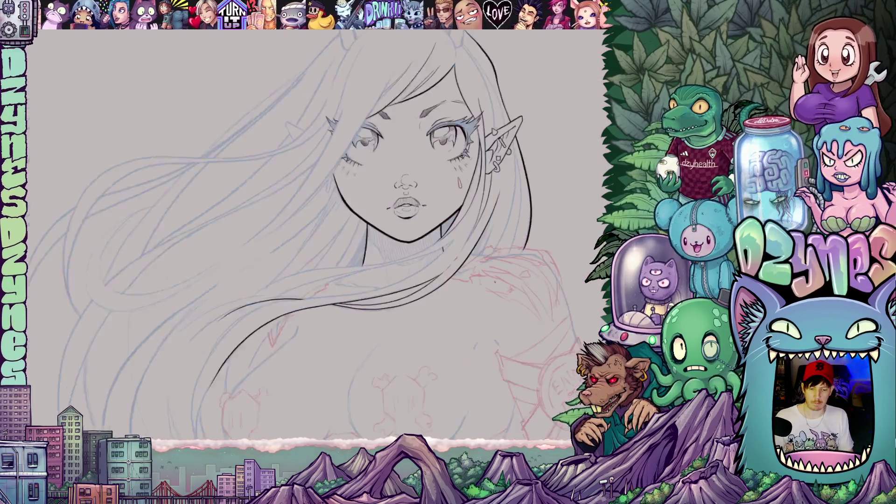
drag(506, 332, 491, 240)
scroll(491, 240, up, 5)
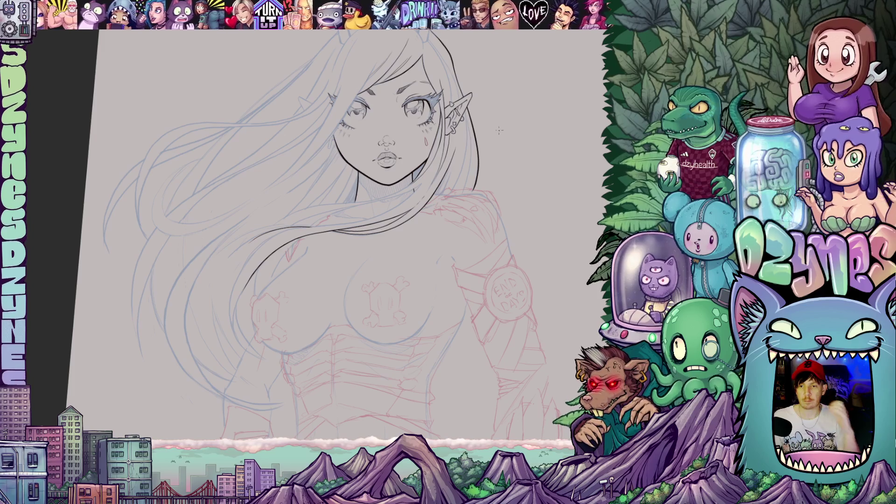
scroll(473, 112, up, 4)
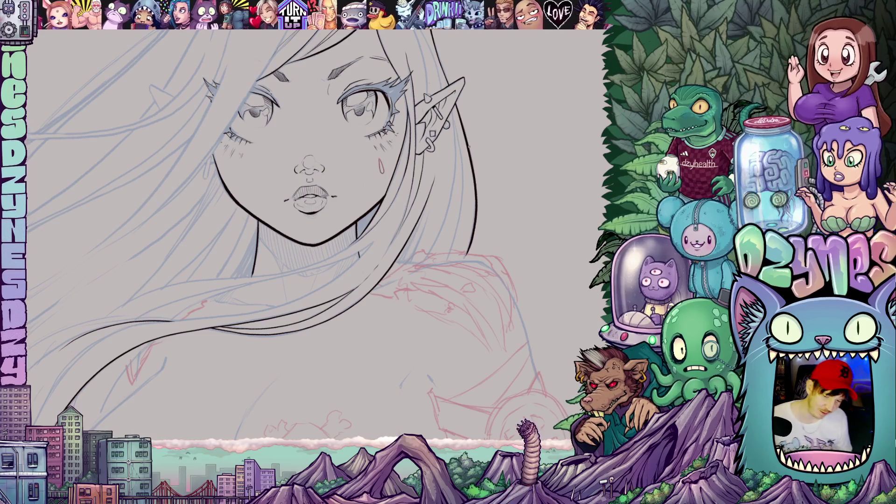
scroll(468, 147, up, 1)
mouse_move(435, 271)
mouse_down()
mouse_move(422, 271)
mouse_move(431, 181)
mouse_up()
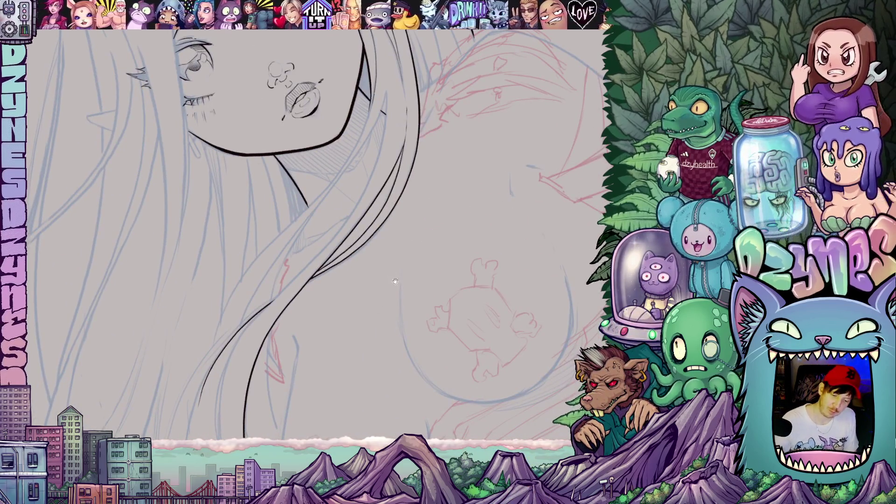
drag(394, 281, 432, 263)
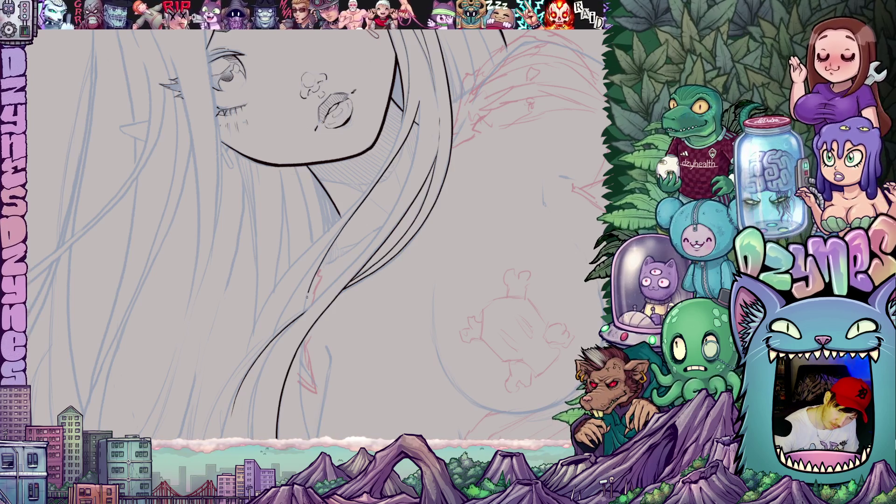
drag(490, 248, 490, 197)
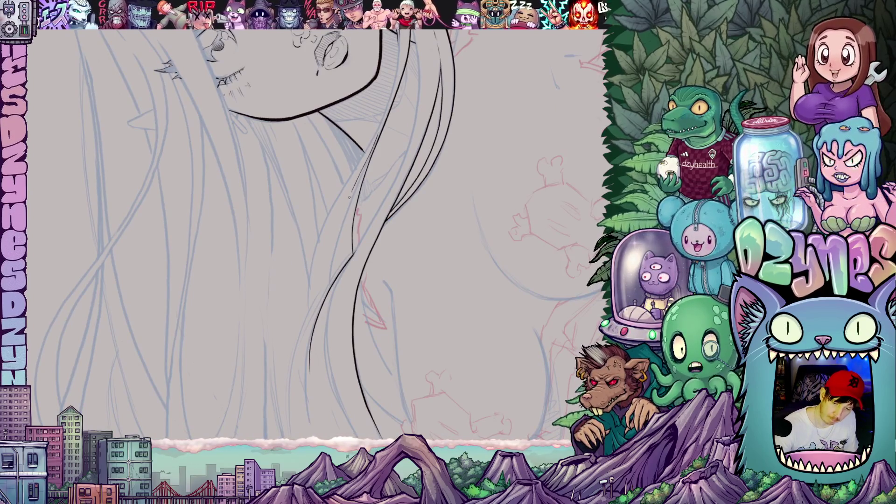
drag(329, 289, 339, 169)
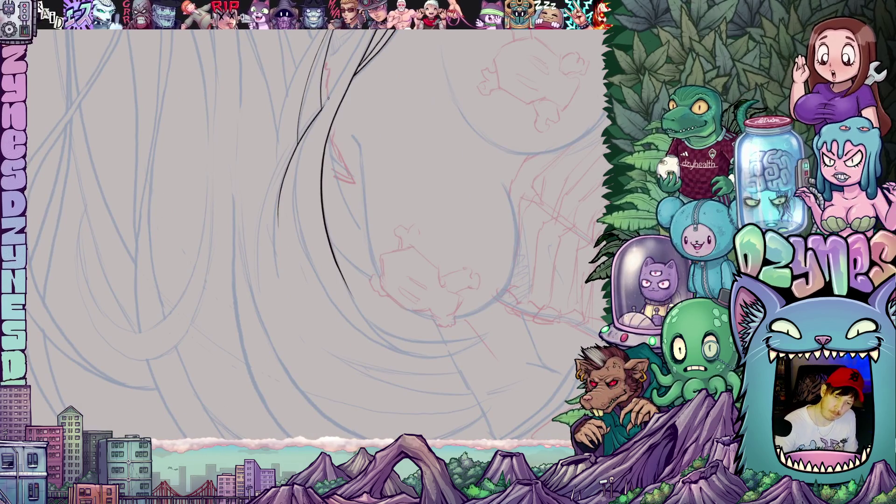
mouse_move(304, 145)
mouse_down()
mouse_move(297, 239)
mouse_move(318, 289)
mouse_move(380, 346)
mouse_move(429, 357)
mouse_up()
drag(490, 331, 256, 240)
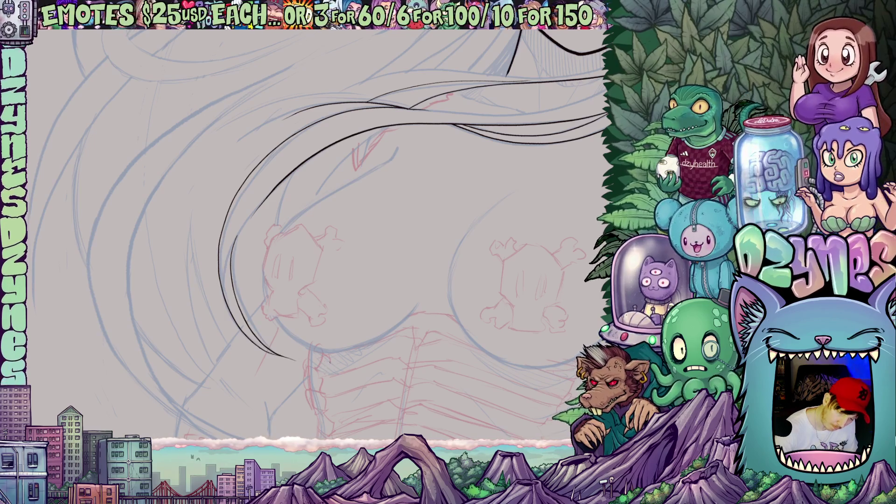
drag(330, 361, 392, 331)
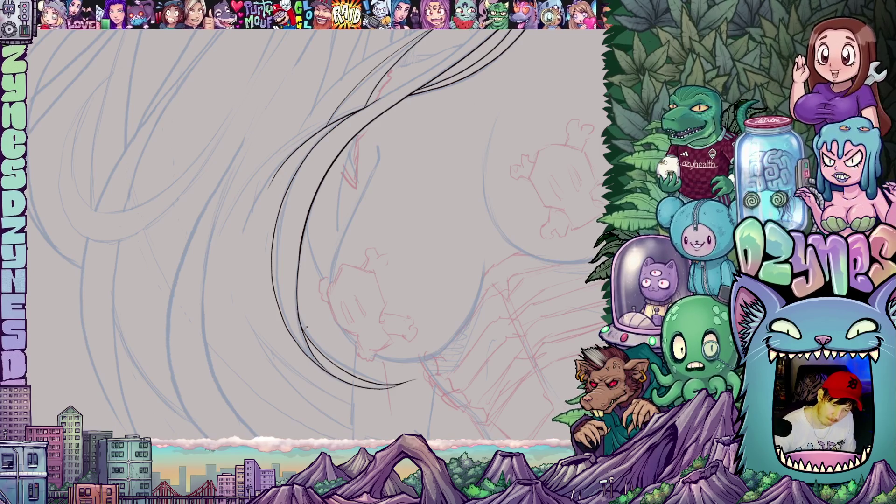
key(ctrl+0)
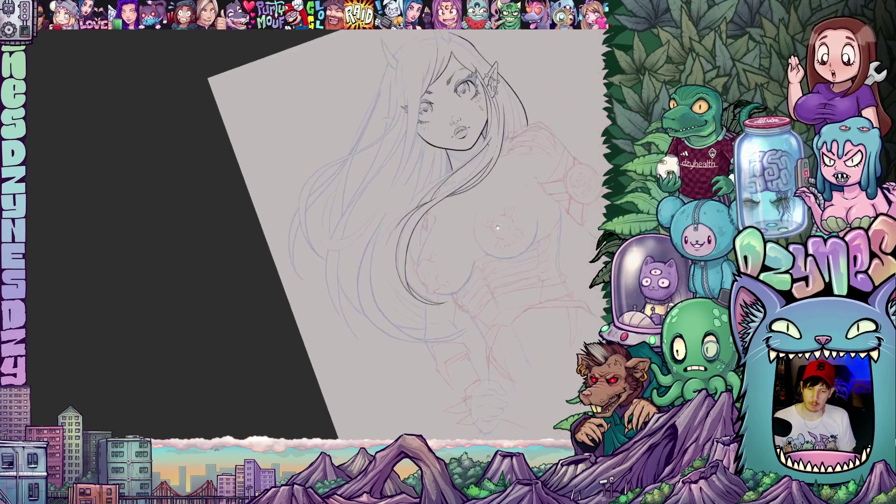
Step: Ink short black lines along the neck under the chin
scroll(446, 270, up, 3)
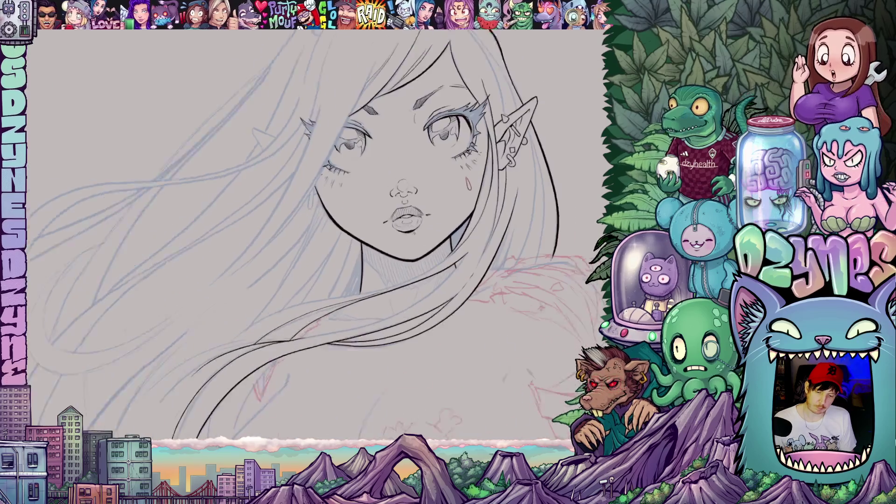
mouse_move(328, 267)
mouse_down()
mouse_move(446, 270)
mouse_move(451, 250)
mouse_move(387, 346)
mouse_up()
scroll(481, 273, up, 2)
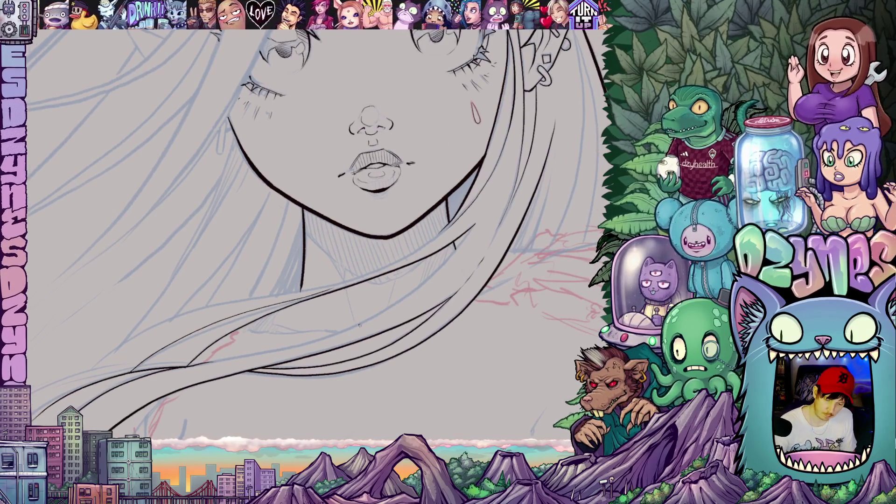
drag(347, 295, 354, 317)
drag(345, 286, 333, 263)
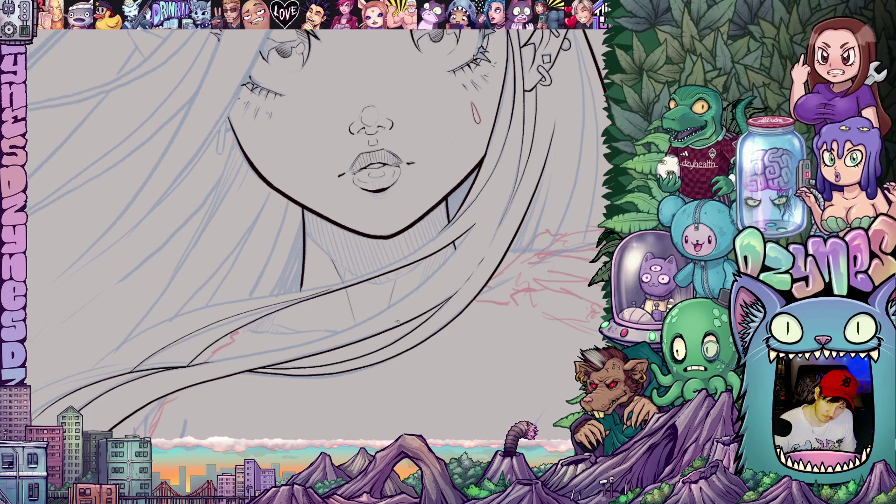
Step: Ink a short hair strand just below the chin
mouse_move(396, 279)
mouse_down()
mouse_move(422, 345)
mouse_move(460, 235)
mouse_move(441, 155)
mouse_move(383, 97)
mouse_up()
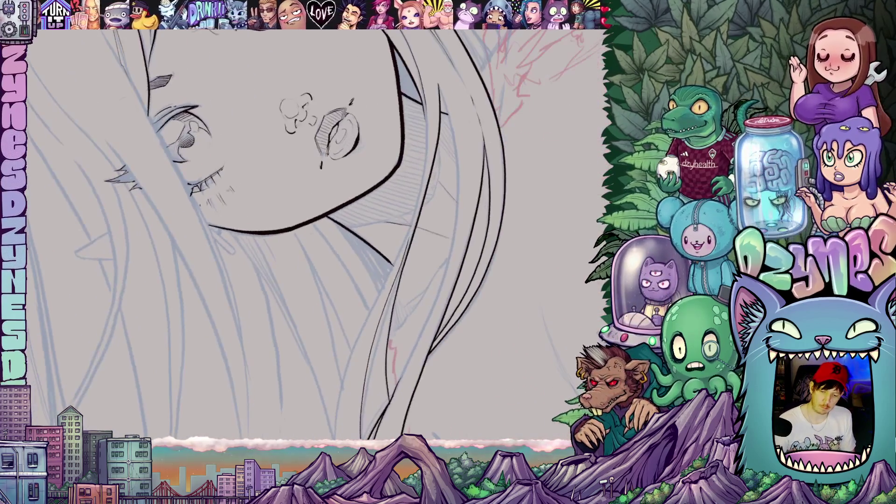
mouse_move(443, 263)
mouse_down()
mouse_move(425, 259)
mouse_move(366, 201)
mouse_up()
mouse_move(380, 49)
mouse_down()
mouse_move(365, 42)
mouse_move(383, 185)
mouse_move(322, 346)
mouse_up()
drag(495, 270, 448, 386)
mouse_move(390, 325)
mouse_down()
mouse_move(427, 308)
mouse_move(447, 280)
mouse_up()
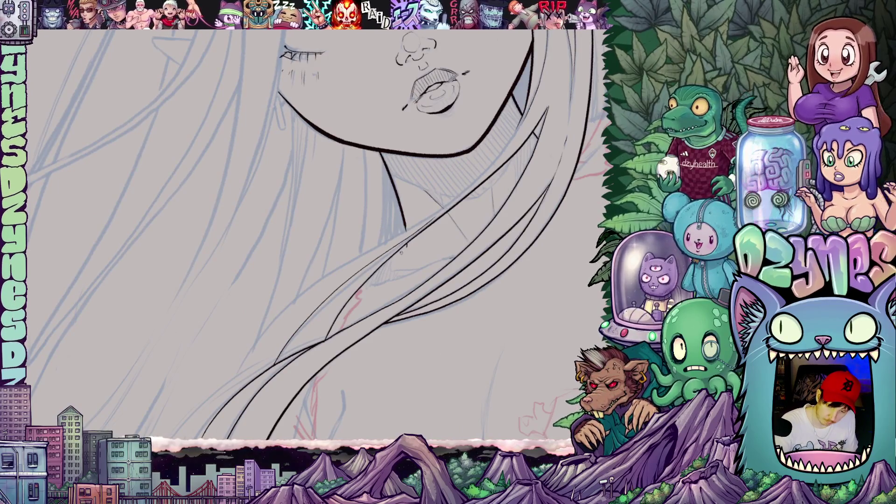
drag(407, 244, 374, 276)
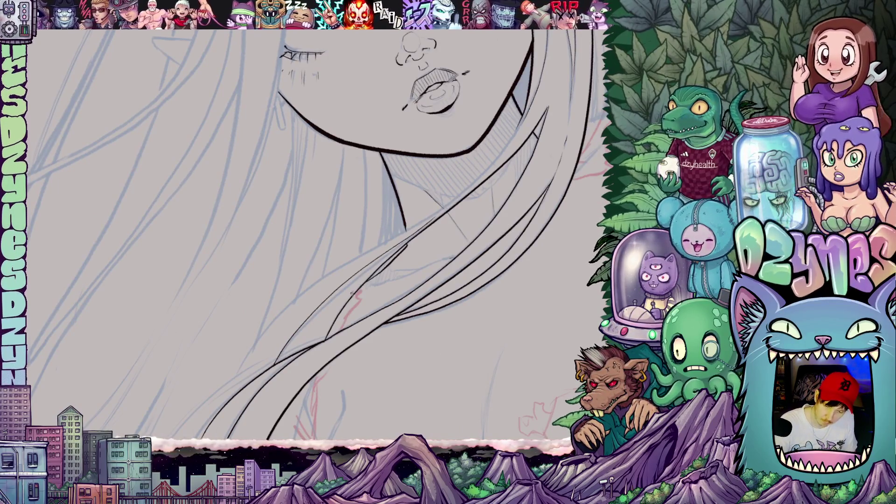
Step: Ink a long hair strand curving down beside the neck
mouse_move(558, 271)
mouse_down()
mouse_move(475, 332)
mouse_move(503, 298)
mouse_move(471, 280)
mouse_move(434, 278)
mouse_up()
mouse_move(458, 85)
mouse_down()
mouse_move(420, 196)
mouse_move(315, 325)
mouse_move(284, 401)
mouse_up()
drag(374, 383, 428, 364)
drag(402, 334, 418, 267)
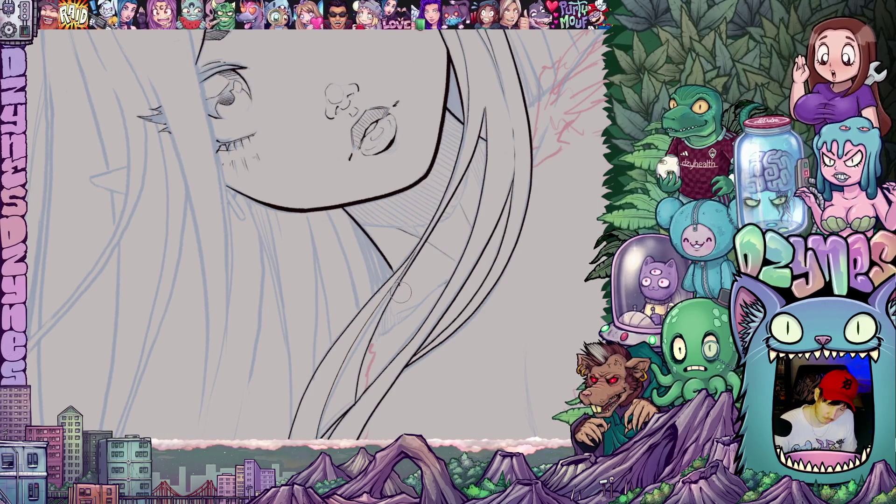
drag(475, 300, 421, 404)
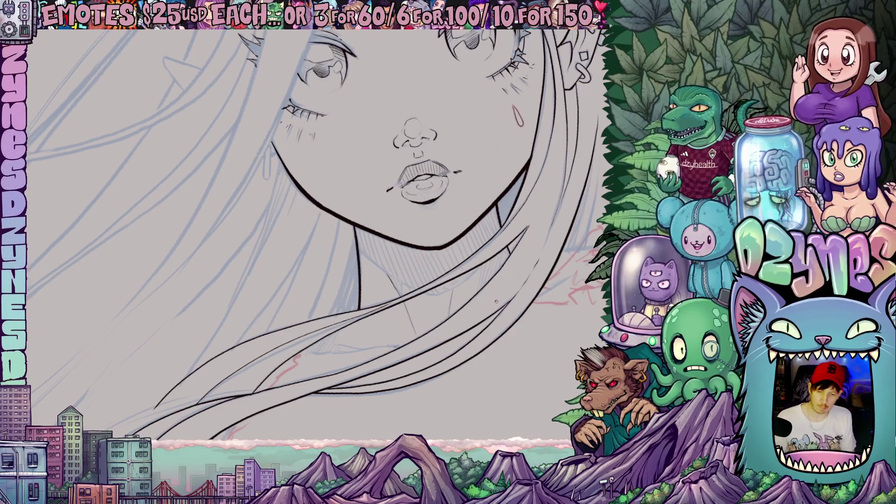
scroll(442, 310, down, 5)
mouse_move(442, 309)
mouse_down()
mouse_move(355, 270)
mouse_move(426, 270)
mouse_up()
scroll(352, 239, up, 4)
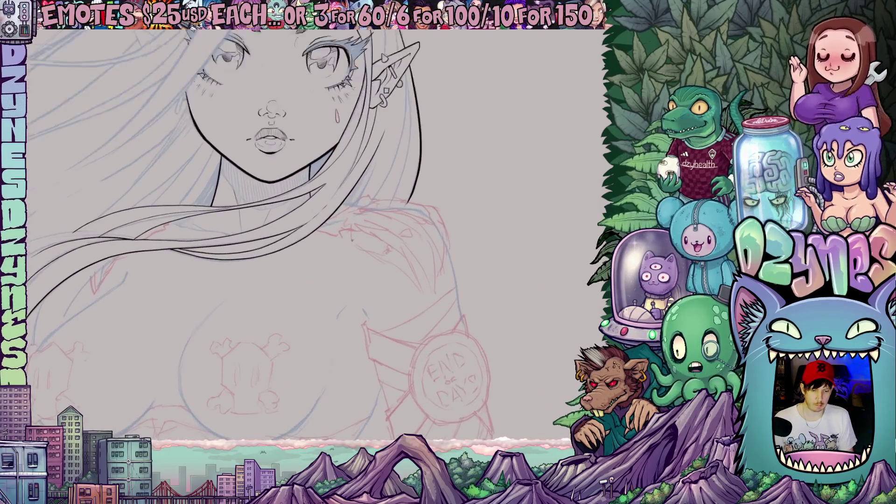
drag(414, 341, 331, 270)
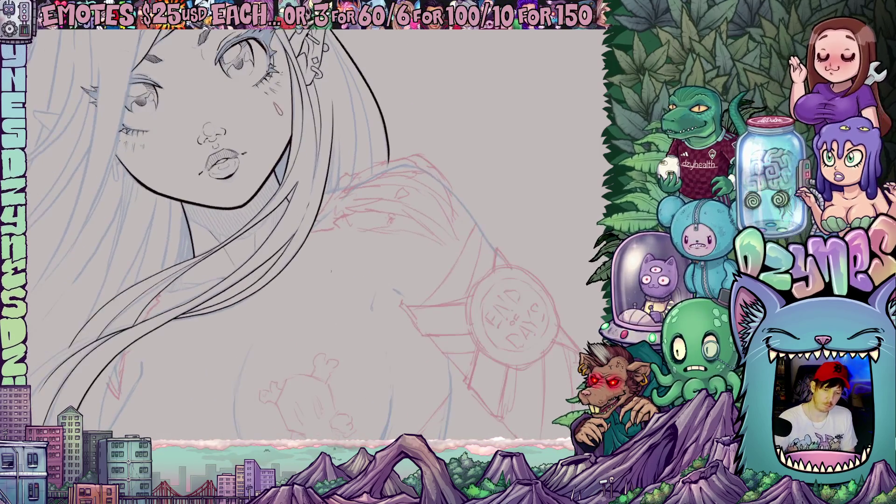
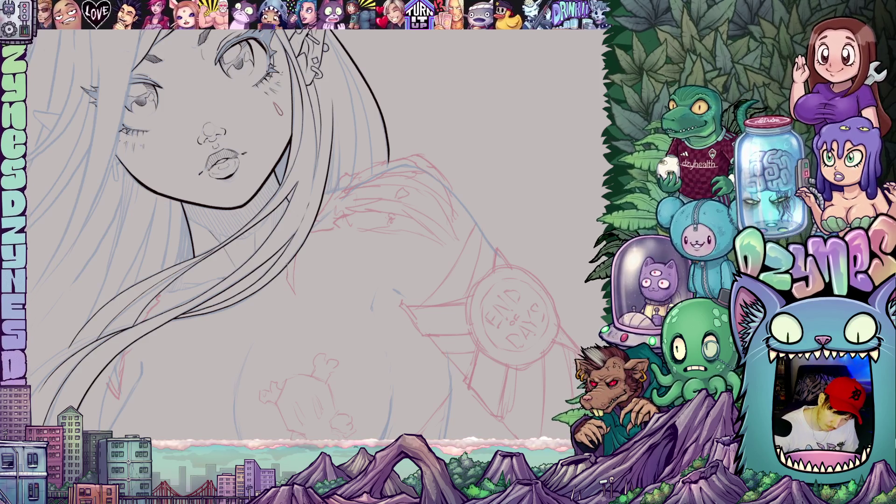
Step: Trace one faint ink stroke along the hair over the red shoulder, then return the canvas upright
scroll(301, 332, up, 1)
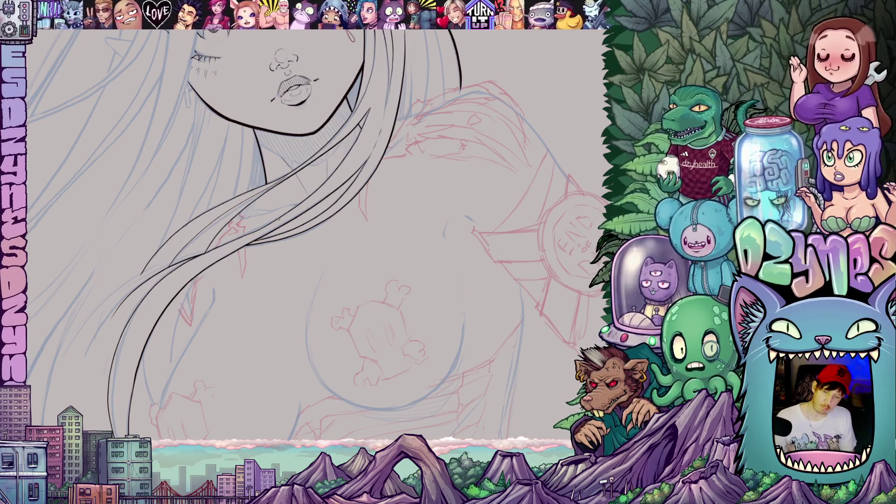
mouse_move(315, 249)
mouse_down()
mouse_move(412, 258)
mouse_move(413, 231)
mouse_move(420, 326)
mouse_up()
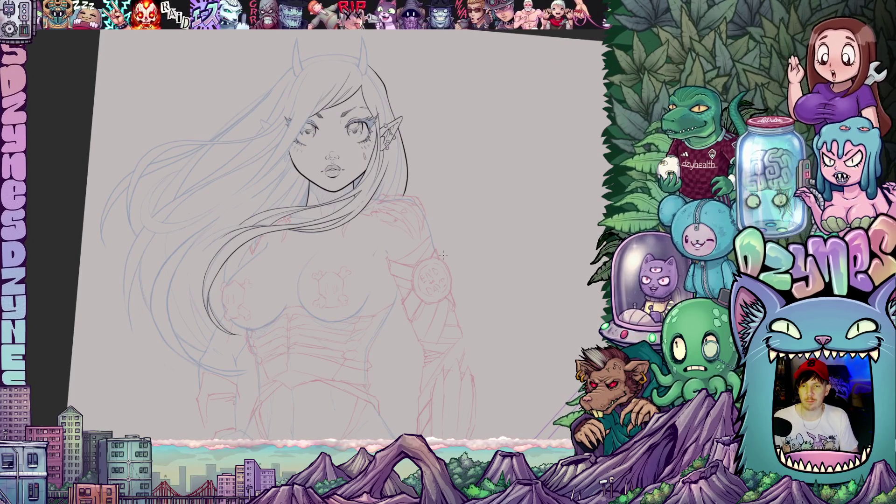
key(ctrl+z)
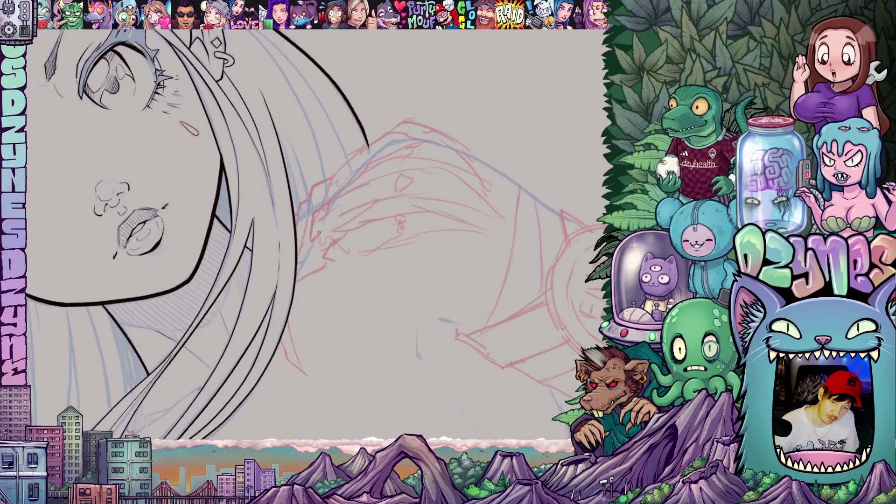
mouse_move(474, 239)
mouse_down()
mouse_move(455, 370)
mouse_move(492, 272)
mouse_move(447, 224)
mouse_up()
mouse_move(286, 240)
mouse_down()
mouse_move(281, 171)
mouse_move(304, 190)
mouse_move(307, 231)
mouse_up()
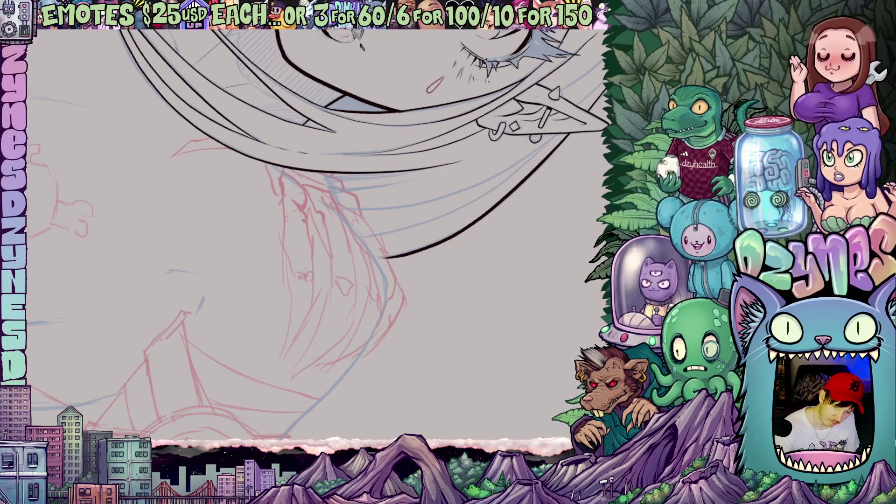
drag(300, 282, 470, 250)
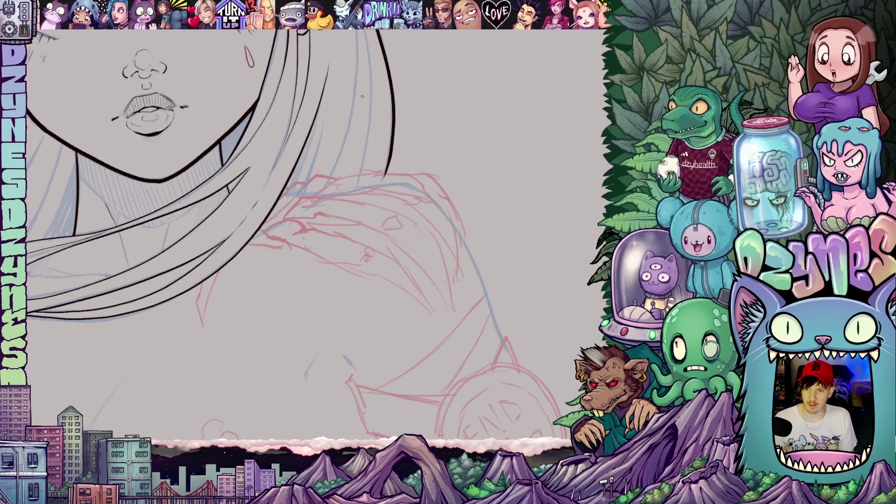
Step: Ink two thin hair strands running down beside the elf ear
scroll(349, 113, down, 5)
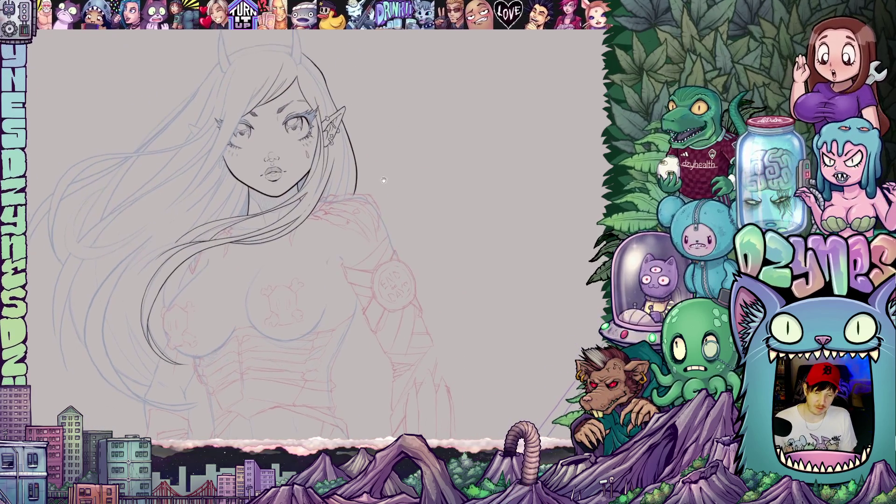
drag(445, 186, 451, 208)
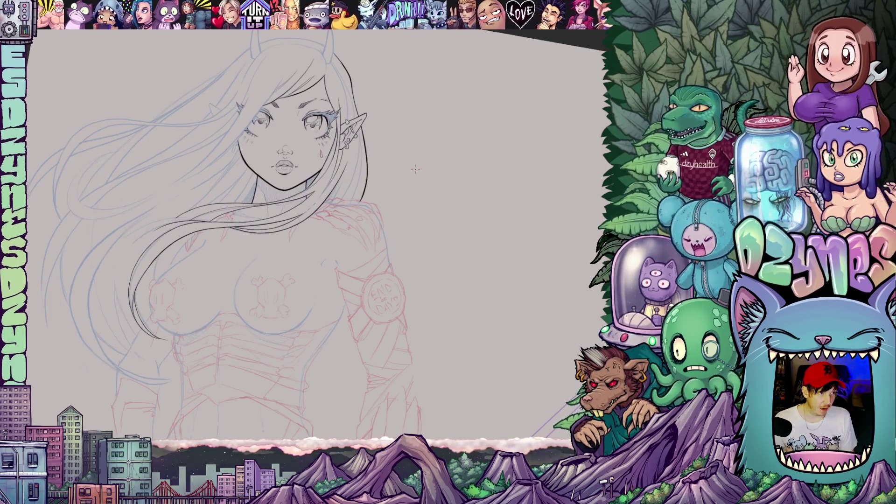
scroll(326, 205, up, 5)
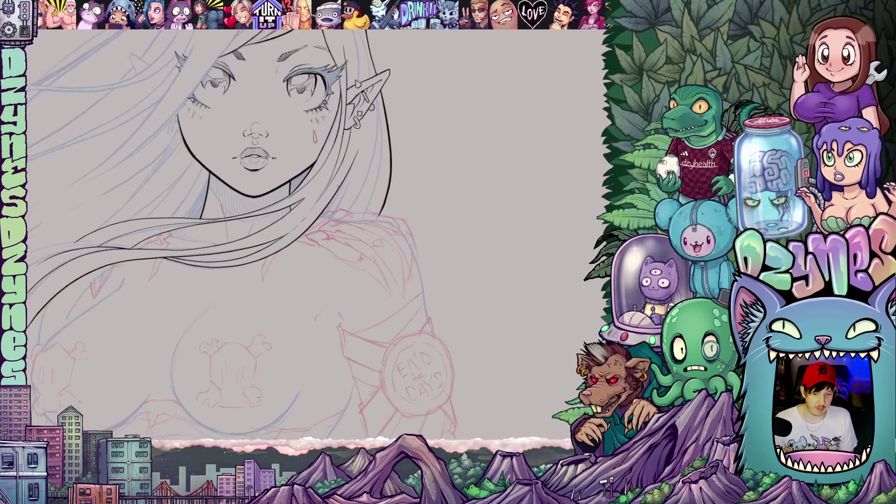
scroll(323, 220, down, 5)
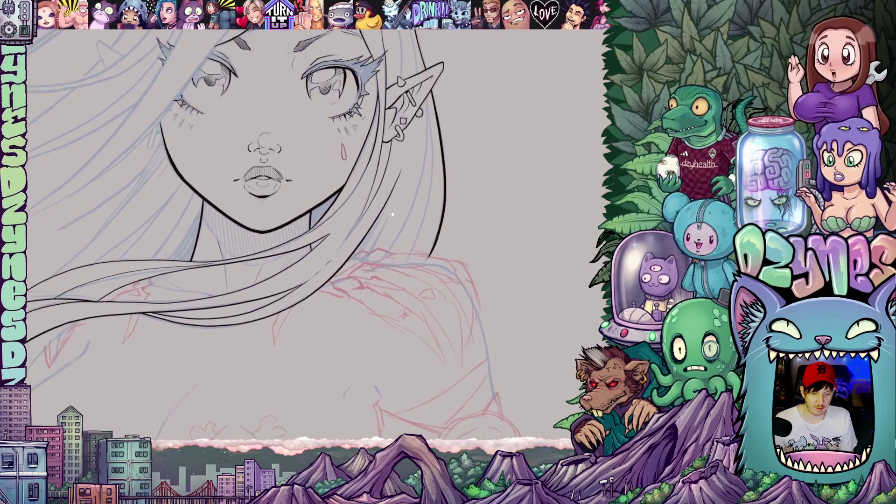
mouse_move(371, 181)
mouse_down()
mouse_move(252, 282)
mouse_move(419, 212)
mouse_up()
scroll(261, 187, up, 5)
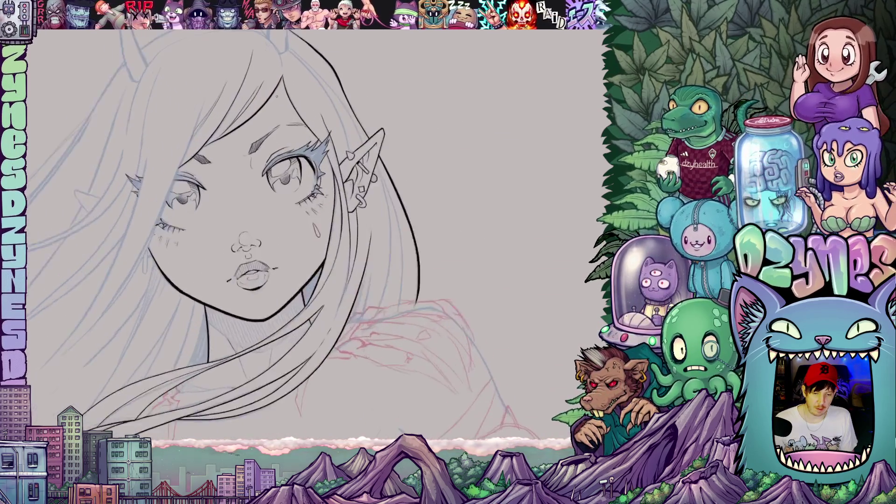
scroll(379, 174, up, 5)
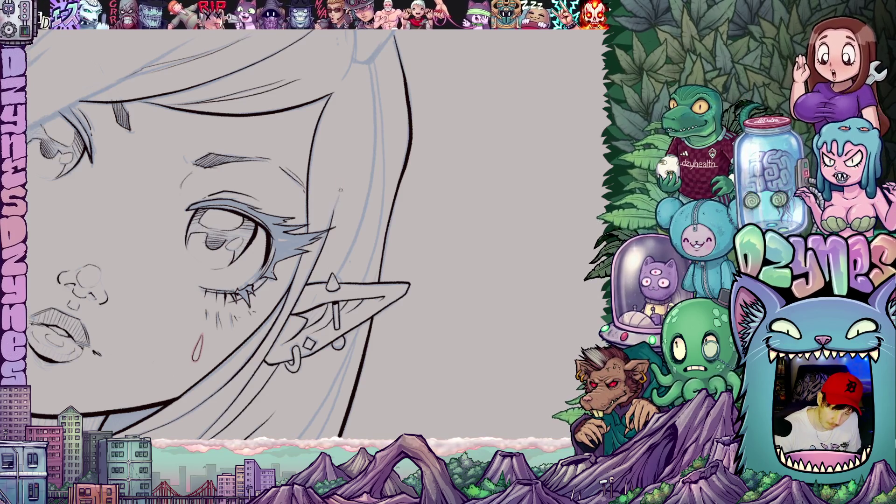
mouse_move(344, 87)
mouse_down()
mouse_move(333, 214)
mouse_move(368, 135)
mouse_up()
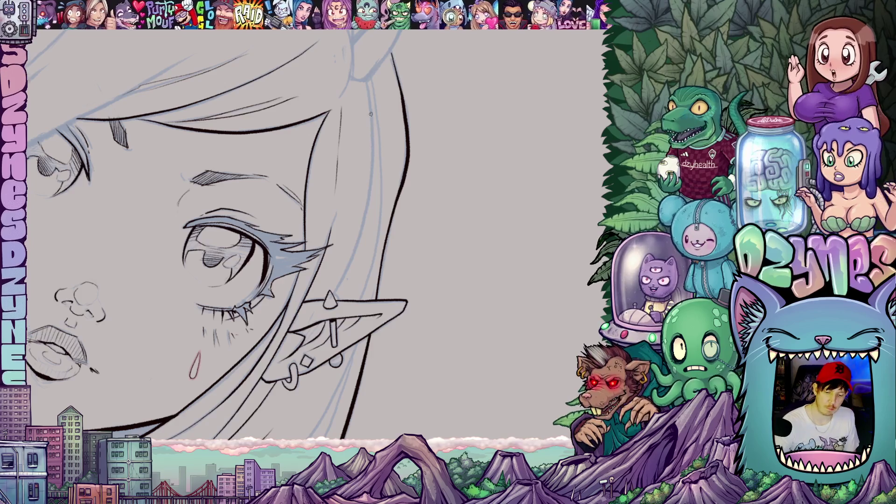
mouse_move(367, 88)
mouse_down()
mouse_move(365, 204)
mouse_move(334, 300)
mouse_up()
Step: Ink another long strand and extend it further down across the neck and chest
drag(423, 347, 389, 261)
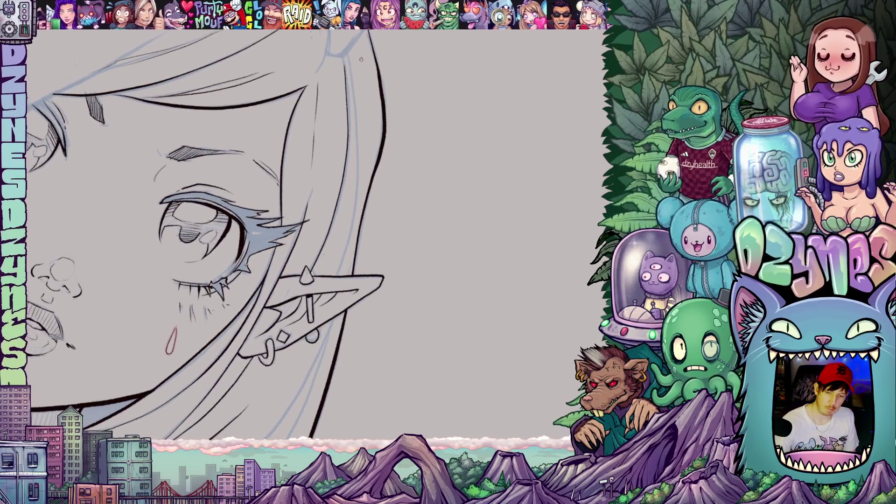
mouse_move(362, 66)
mouse_down()
mouse_move(364, 172)
mouse_move(336, 279)
mouse_up()
mouse_move(337, 355)
mouse_down()
mouse_move(374, 112)
mouse_move(293, 249)
mouse_move(222, 309)
mouse_up()
scroll(235, 339, down, 5)
mouse_move(236, 340)
mouse_down()
mouse_move(219, 327)
mouse_move(233, 337)
mouse_move(397, 299)
mouse_move(457, 298)
mouse_move(409, 298)
mouse_move(394, 287)
mouse_move(425, 294)
mouse_move(449, 328)
mouse_move(492, 300)
mouse_up()
scroll(396, 287, up, 4)
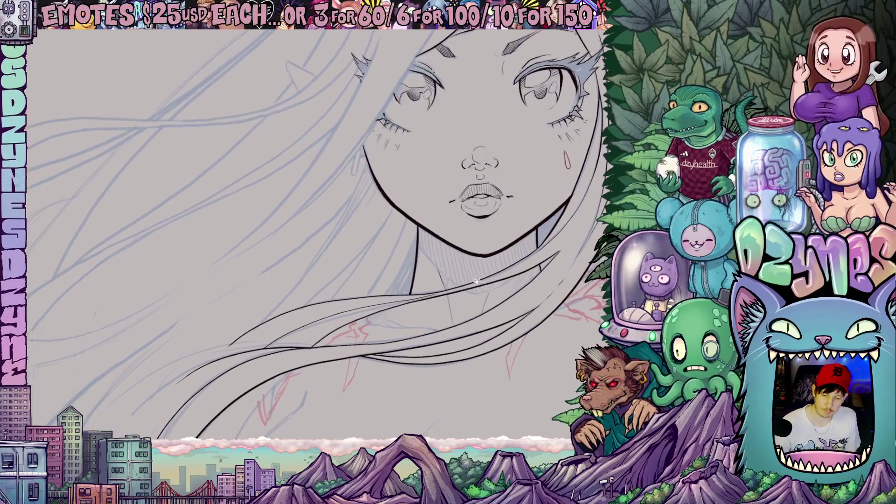
Step: Ink the left neck line, redrawing it twice to refine the stroke
drag(386, 293, 415, 228)
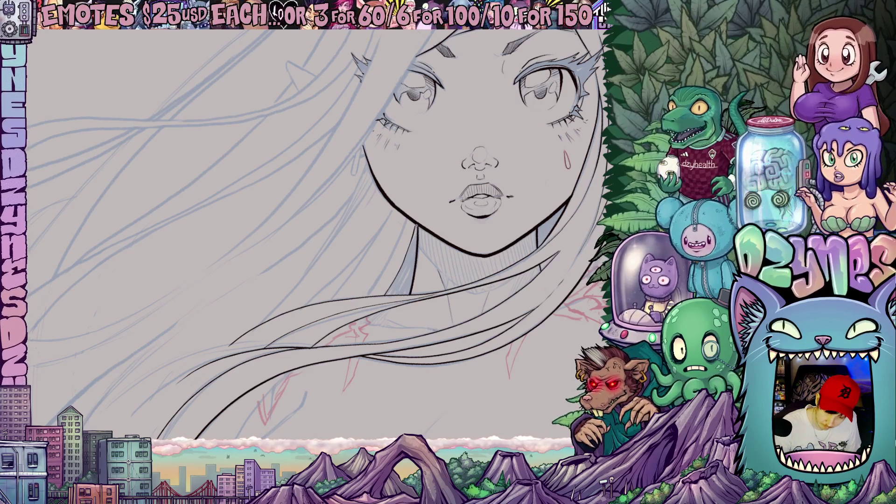
drag(372, 284, 405, 223)
drag(353, 297, 398, 237)
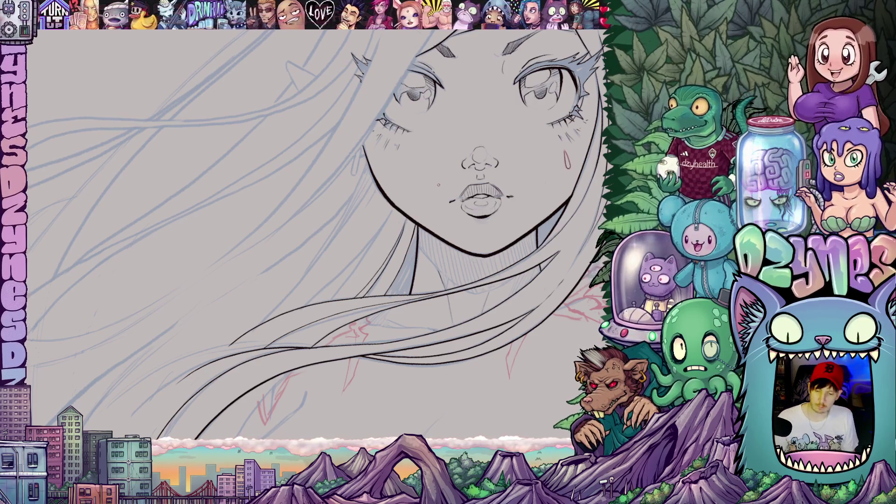
scroll(377, 283, down, 3)
mouse_move(376, 283)
mouse_down()
mouse_move(416, 253)
mouse_move(431, 213)
mouse_move(336, 234)
mouse_move(248, 273)
mouse_up()
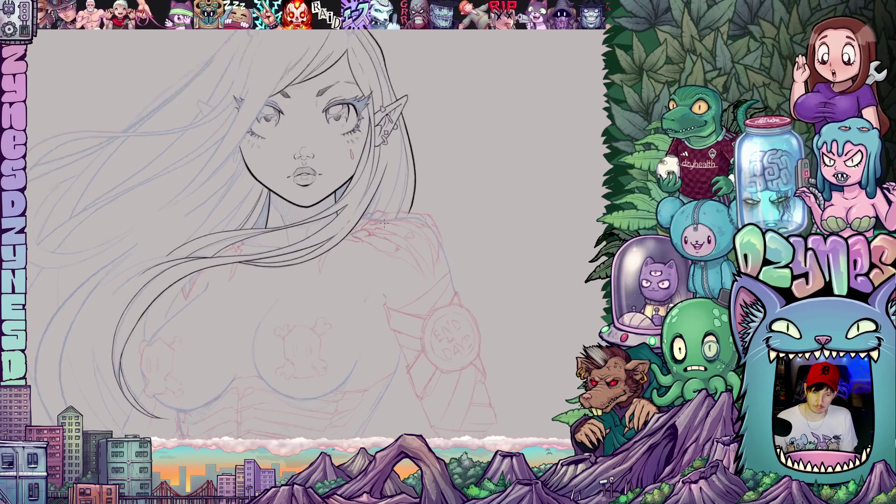
scroll(383, 224, up, 5)
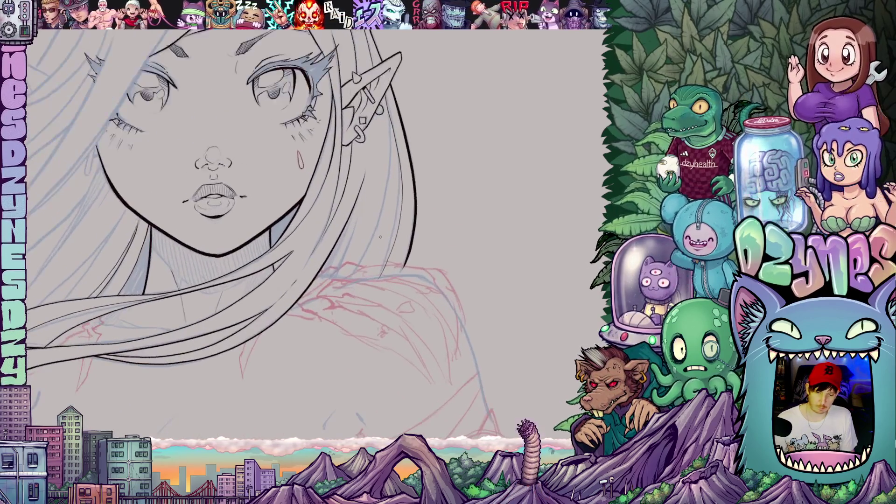
Step: Sketch a blue guide curve down the hair and begin the clawed hand's pointed contour
drag(391, 150, 359, 262)
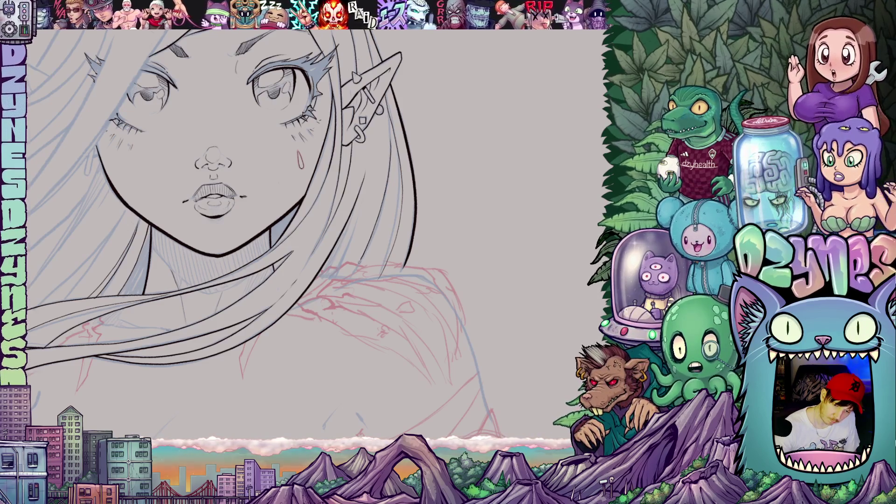
drag(377, 270, 499, 235)
mouse_move(349, 282)
mouse_down()
mouse_move(366, 290)
mouse_move(381, 277)
mouse_move(298, 254)
mouse_move(327, 301)
mouse_move(345, 309)
mouse_move(350, 291)
mouse_move(342, 317)
mouse_move(368, 367)
mouse_move(365, 316)
mouse_move(352, 293)
mouse_up()
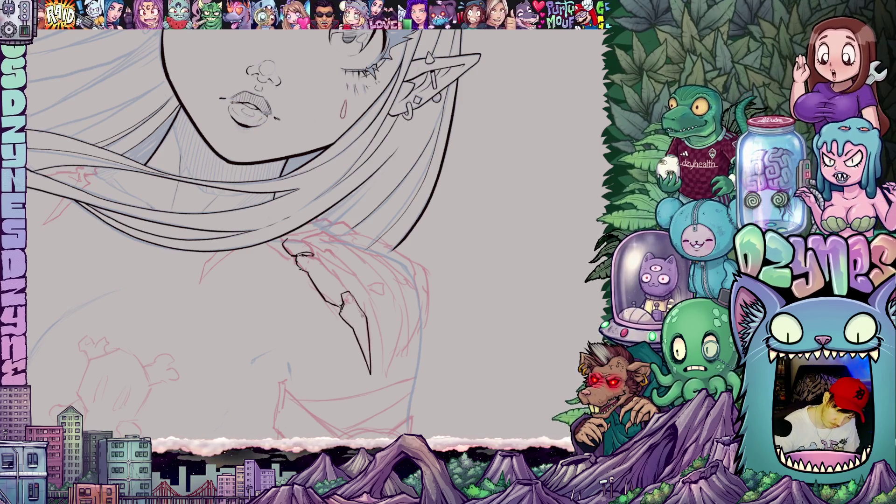
Step: Ink the hand's finger and top edges, a finger, and two long pointed claws
mouse_move(327, 140)
mouse_down()
mouse_move(382, 177)
mouse_move(401, 206)
mouse_up()
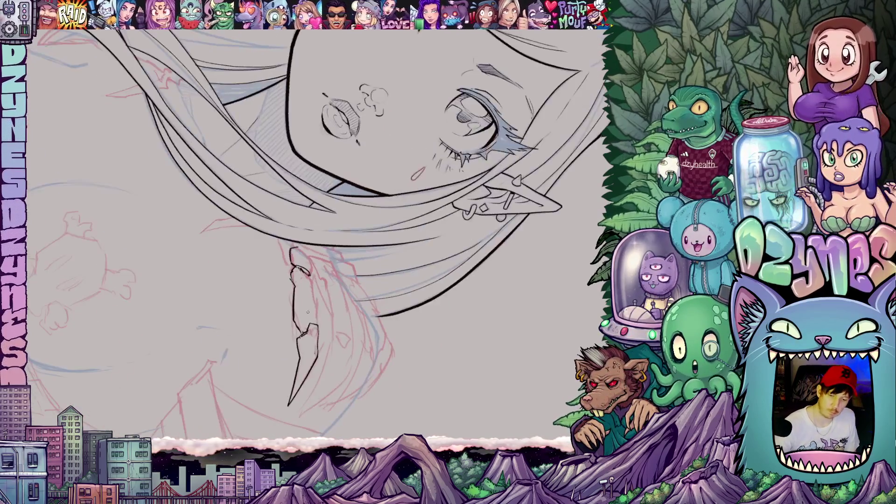
mouse_move(316, 326)
mouse_down()
mouse_move(309, 275)
mouse_move(446, 226)
mouse_move(384, 218)
mouse_up()
mouse_move(316, 260)
mouse_down()
mouse_move(346, 262)
mouse_move(340, 242)
mouse_move(354, 239)
mouse_move(356, 251)
mouse_move(366, 230)
mouse_move(375, 239)
mouse_move(380, 230)
mouse_up()
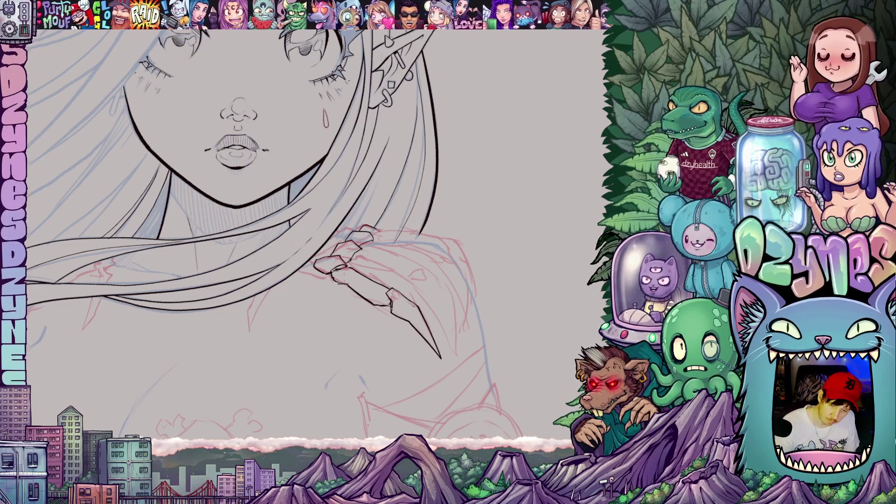
mouse_move(413, 289)
mouse_down()
mouse_move(392, 257)
mouse_move(393, 403)
mouse_move(392, 368)
mouse_up()
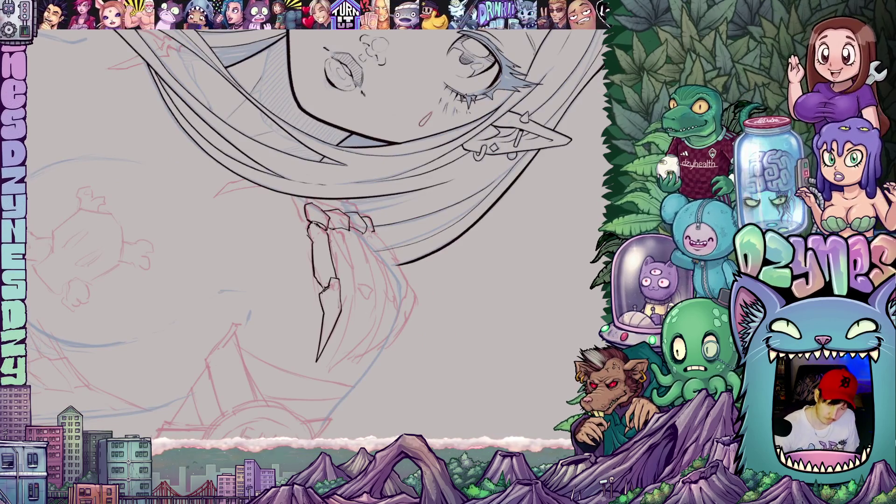
mouse_move(330, 239)
mouse_down()
mouse_move(348, 290)
mouse_move(381, 238)
mouse_move(414, 333)
mouse_move(415, 271)
mouse_move(386, 237)
mouse_move(376, 265)
mouse_move(393, 276)
mouse_move(368, 285)
mouse_move(416, 378)
mouse_up()
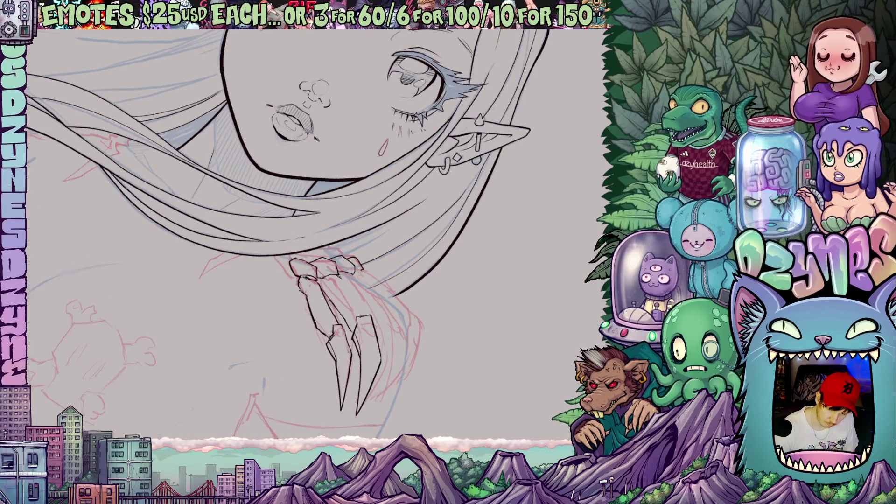
drag(340, 276, 364, 316)
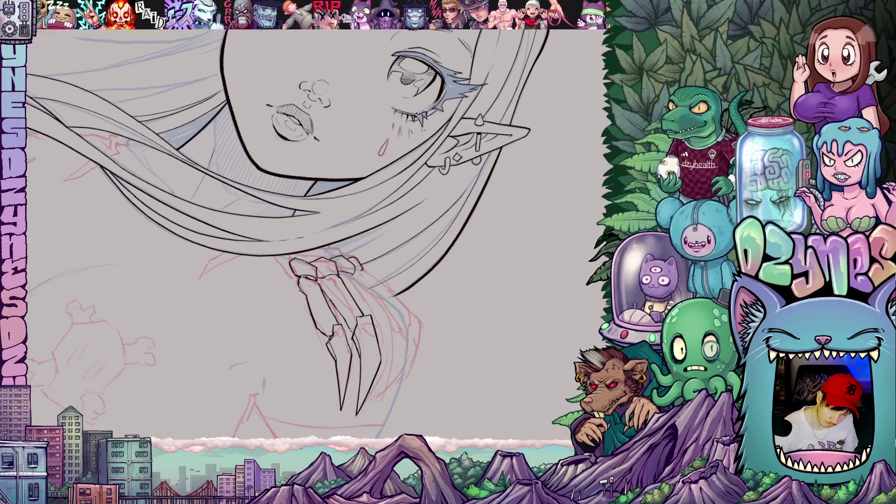
drag(353, 331, 322, 292)
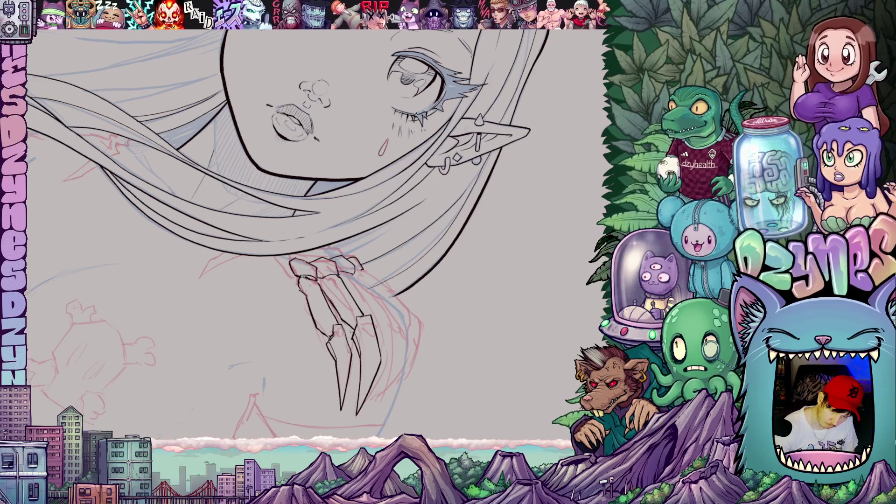
drag(431, 331, 465, 256)
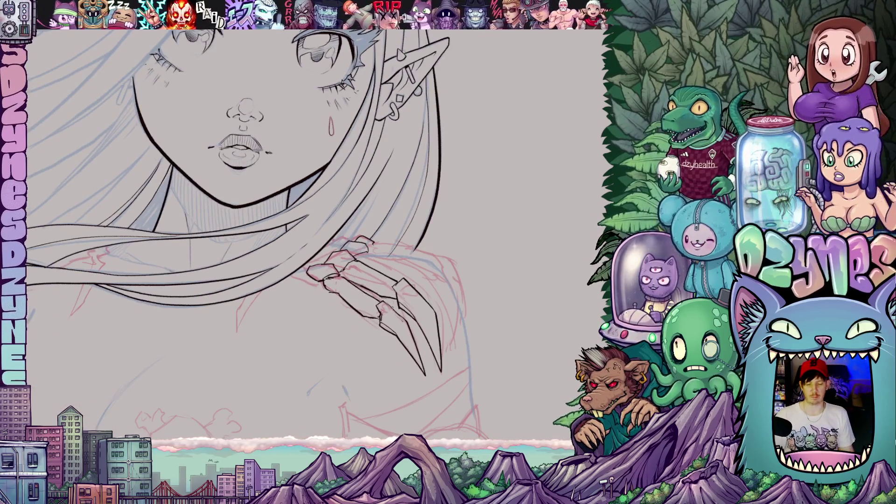
scroll(392, 307, down, 5)
mouse_move(392, 307)
mouse_down()
mouse_move(470, 263)
mouse_move(476, 208)
mouse_move(468, 217)
mouse_up()
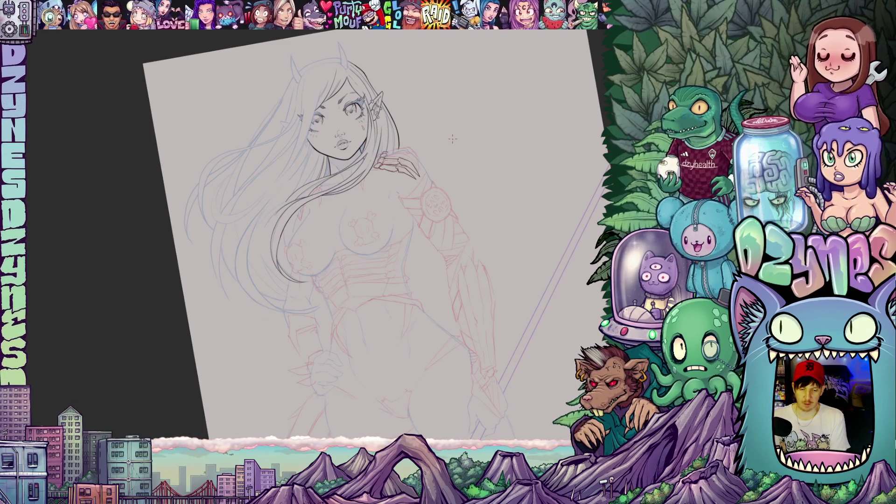
Step: Ink the claw's right edge with several black strokes
scroll(453, 138, up, 5)
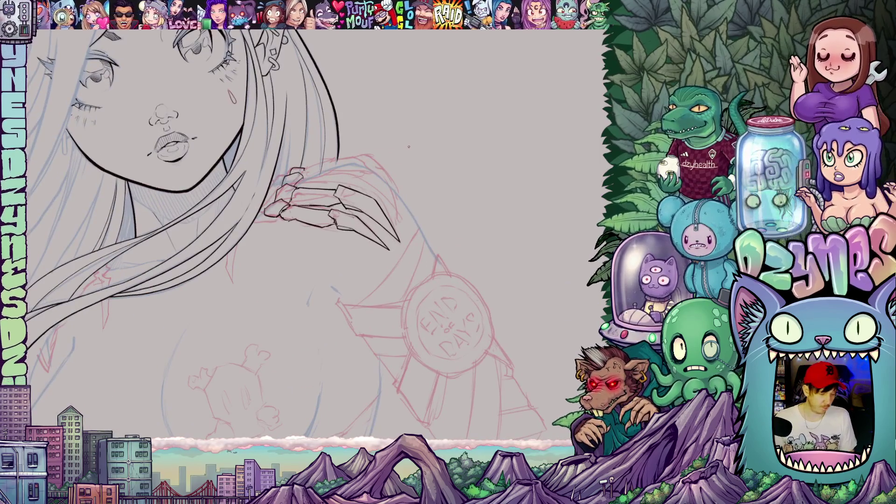
mouse_move(403, 300)
mouse_down()
mouse_move(468, 207)
mouse_move(460, 184)
mouse_up()
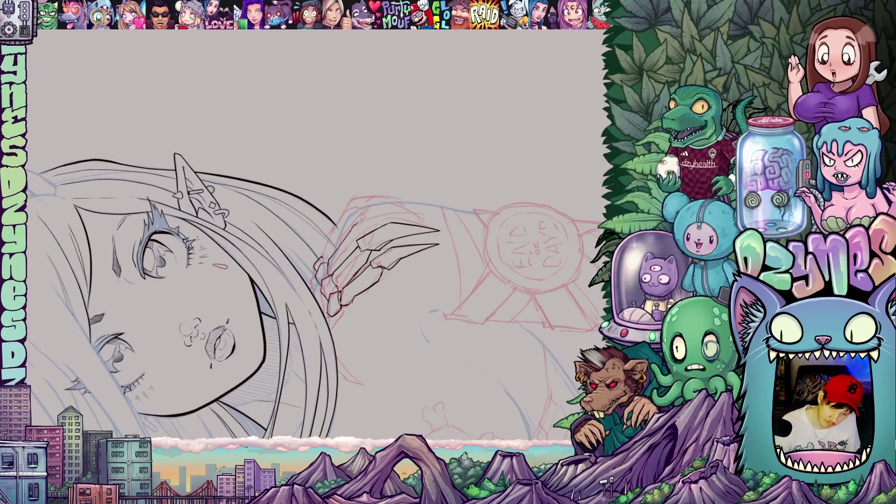
key(ctrl+0)
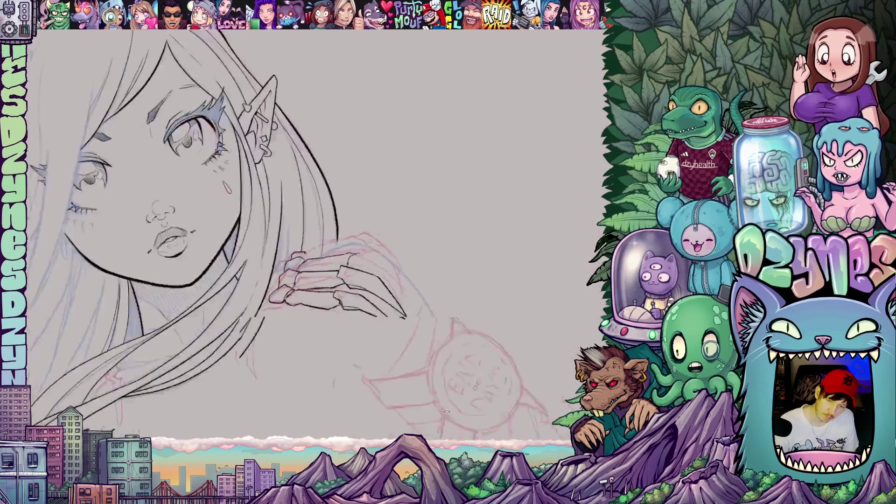
mouse_move(351, 311)
mouse_down()
mouse_move(360, 343)
mouse_move(363, 302)
mouse_move(341, 269)
mouse_up()
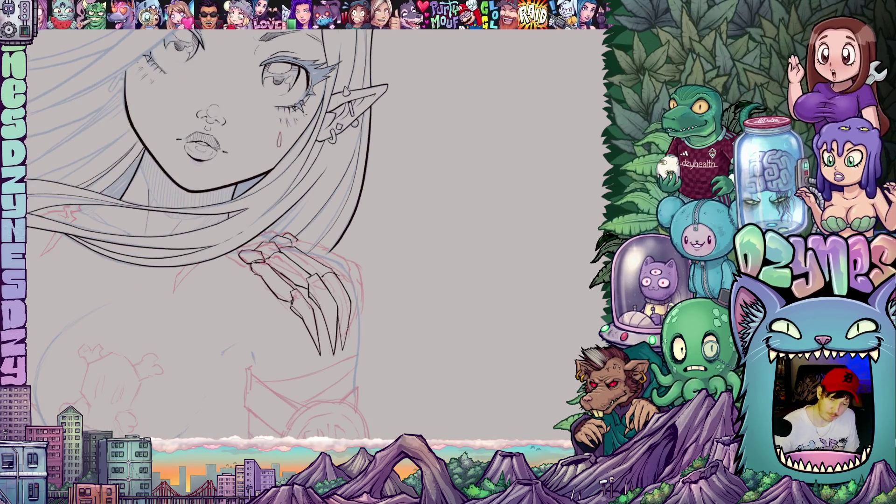
mouse_move(350, 350)
mouse_down()
mouse_move(360, 308)
mouse_move(343, 270)
mouse_move(344, 291)
mouse_up()
drag(301, 236, 320, 271)
Step: Ink the claw's upper-left edge and run its right edge downward
drag(432, 322, 378, 266)
mouse_move(304, 258)
mouse_down()
mouse_move(357, 226)
mouse_move(410, 321)
mouse_up()
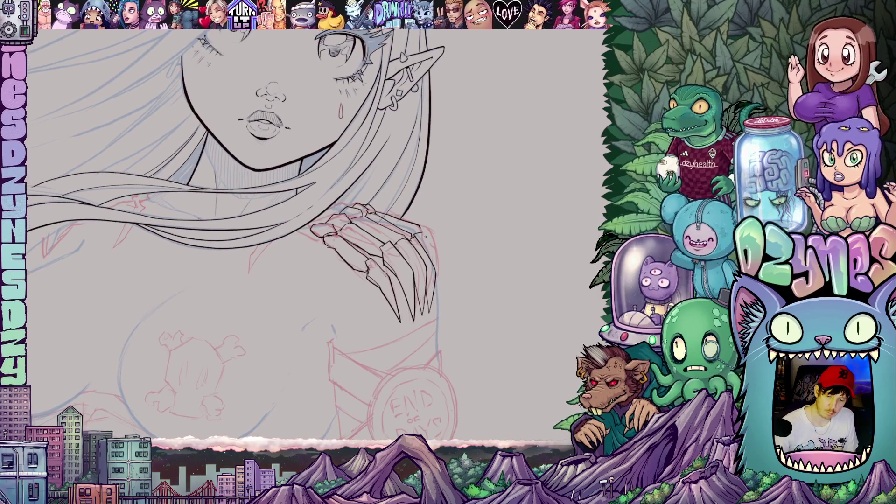
mouse_move(436, 243)
mouse_down()
mouse_move(439, 304)
mouse_move(419, 253)
mouse_move(422, 306)
mouse_move(387, 310)
mouse_move(330, 296)
mouse_up()
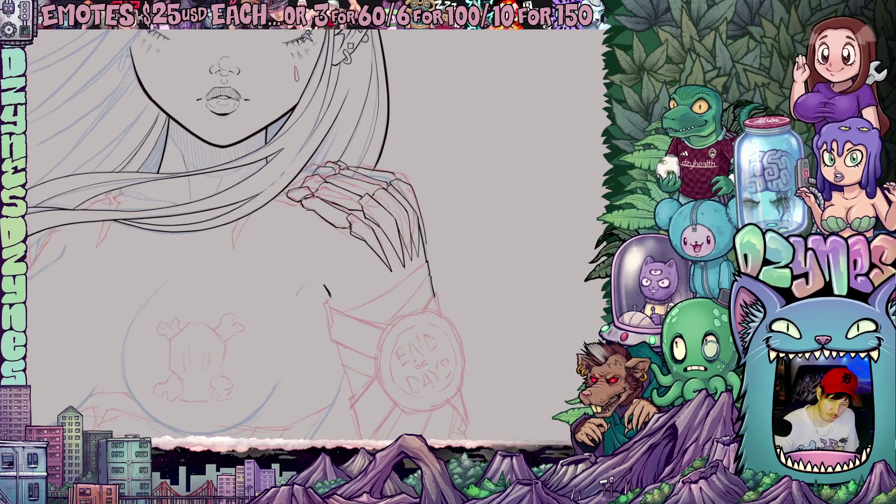
mouse_move(280, 210)
mouse_down()
mouse_move(346, 312)
mouse_move(357, 306)
mouse_move(296, 301)
mouse_move(296, 289)
mouse_up()
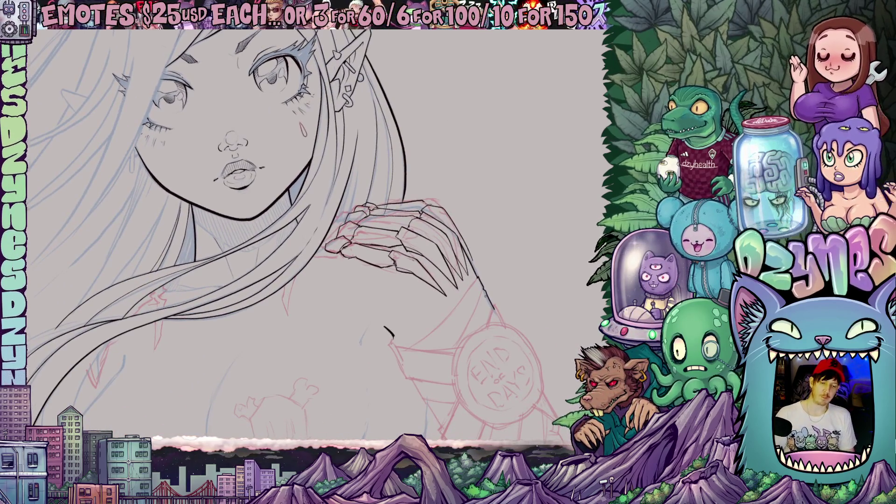
scroll(445, 267, down, 5)
mouse_move(445, 267)
mouse_down()
mouse_move(399, 235)
mouse_move(462, 275)
mouse_move(455, 280)
mouse_move(448, 76)
mouse_move(370, 251)
mouse_move(303, 330)
mouse_up()
scroll(453, 156, up, 5)
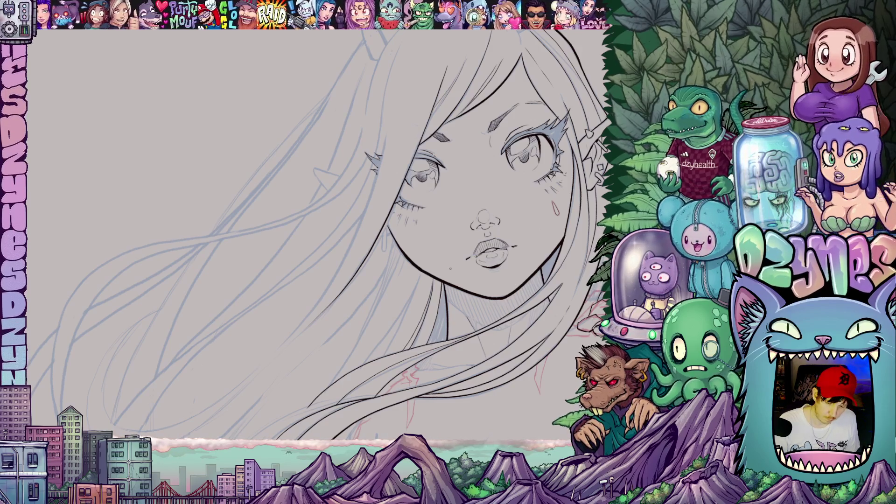
Step: Ink a long down-left hair strand, extend it, and add a curving strand below the face
drag(432, 309, 471, 273)
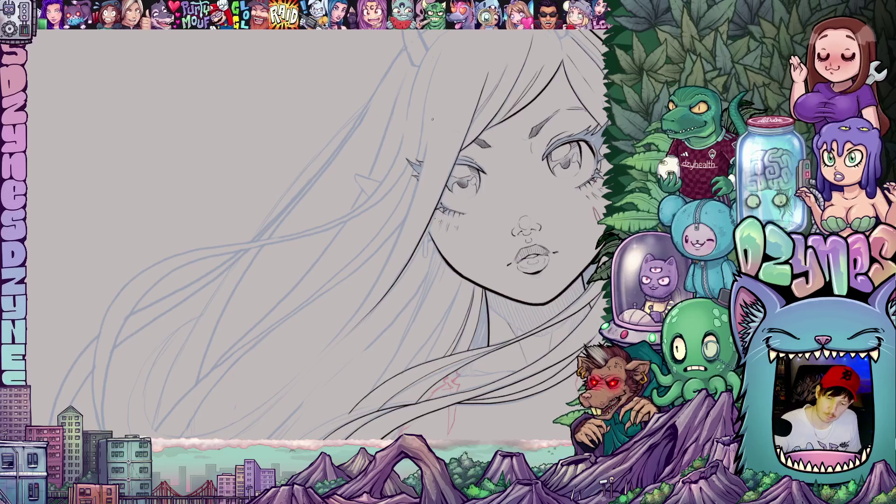
mouse_move(425, 151)
mouse_down()
mouse_move(404, 227)
mouse_move(364, 303)
mouse_move(302, 373)
mouse_move(207, 434)
mouse_up()
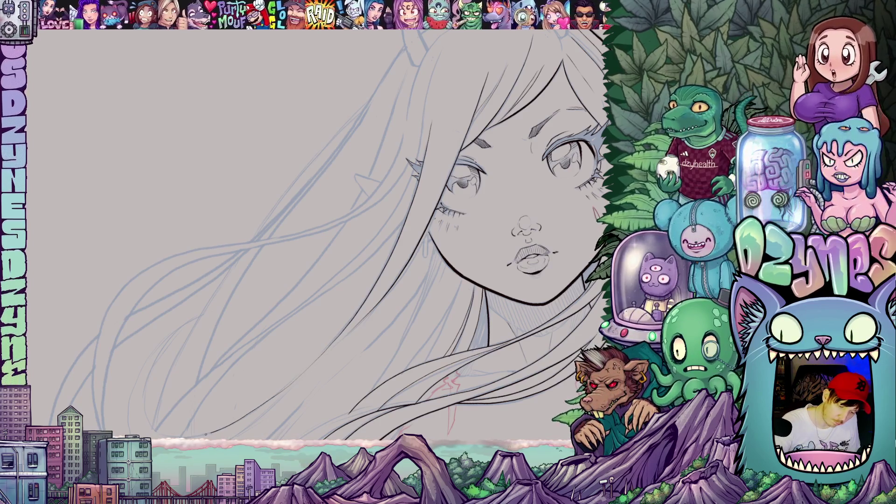
drag(144, 405, 151, 371)
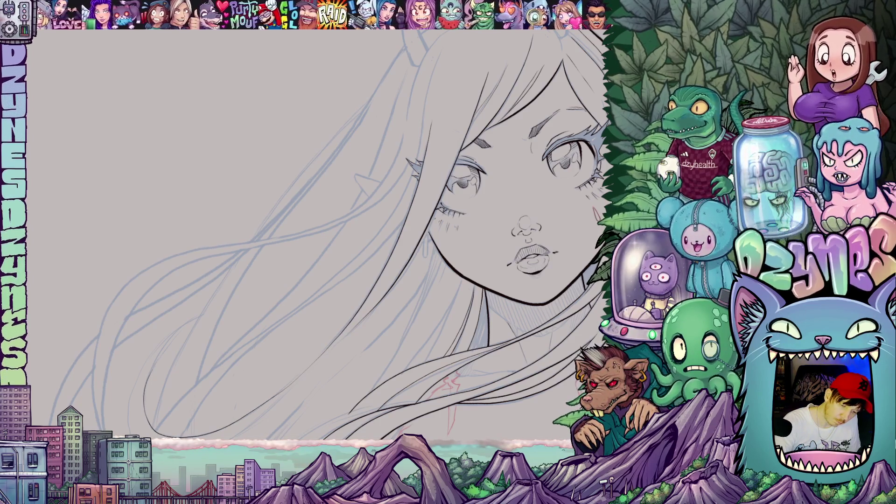
mouse_move(553, 336)
mouse_down()
mouse_move(507, 277)
mouse_move(478, 292)
mouse_move(485, 272)
mouse_up()
mouse_move(498, 331)
mouse_down()
mouse_move(537, 281)
mouse_move(551, 282)
mouse_move(527, 329)
mouse_move(536, 228)
mouse_up()
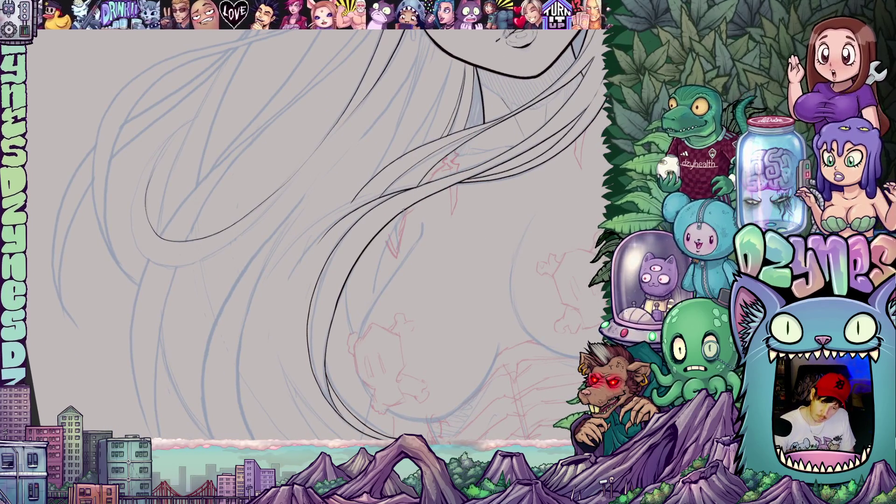
mouse_move(401, 211)
mouse_down()
mouse_move(374, 299)
mouse_move(426, 388)
mouse_move(456, 262)
mouse_move(456, 299)
mouse_move(419, 345)
mouse_up()
Step: Ink a thin hair line and a long strand sweeping from the ear down-left
scroll(425, 299, down, 10)
scroll(419, 346, up, 5)
scroll(425, 227, up, 4)
scroll(422, 226, down, 3)
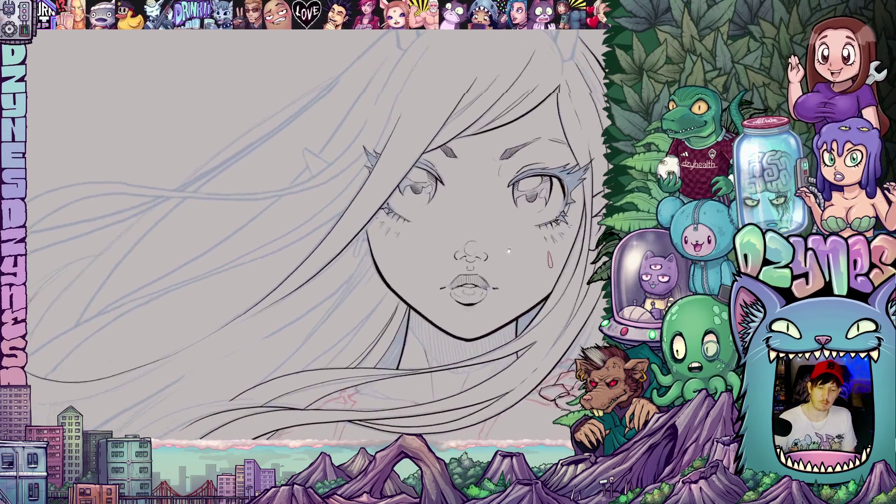
scroll(396, 217, up, 4)
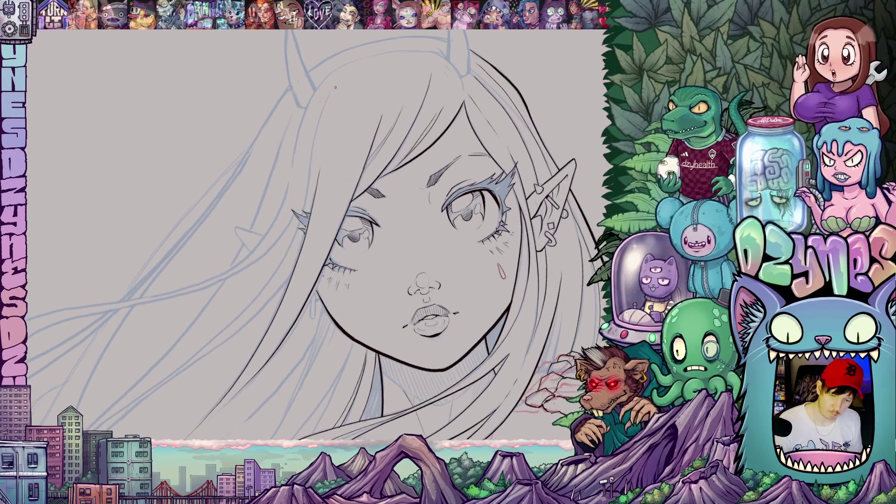
drag(337, 82, 306, 187)
scroll(305, 305, down, 3)
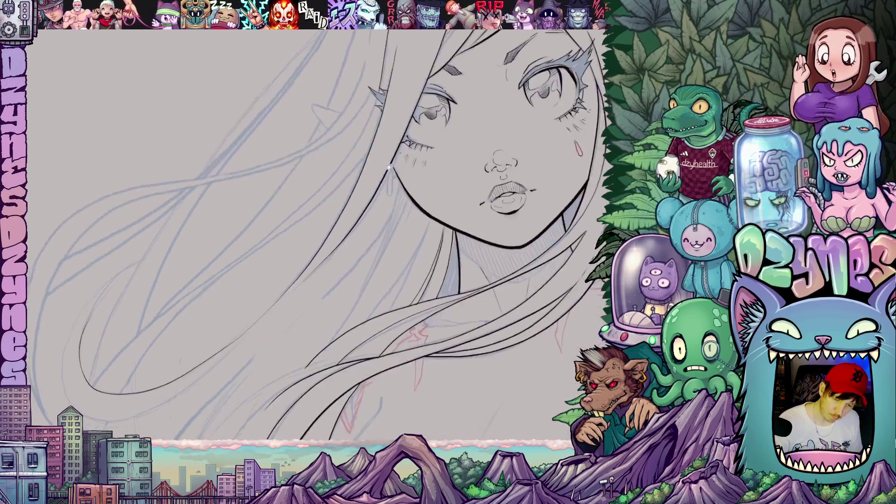
scroll(376, 106, up, 3)
mouse_move(375, 99)
mouse_down()
mouse_move(339, 170)
mouse_move(305, 205)
mouse_move(100, 370)
mouse_up()
Step: Ink another down-left hair strand and erase the top of a stray vertical stroke
scroll(469, 280, down, 3)
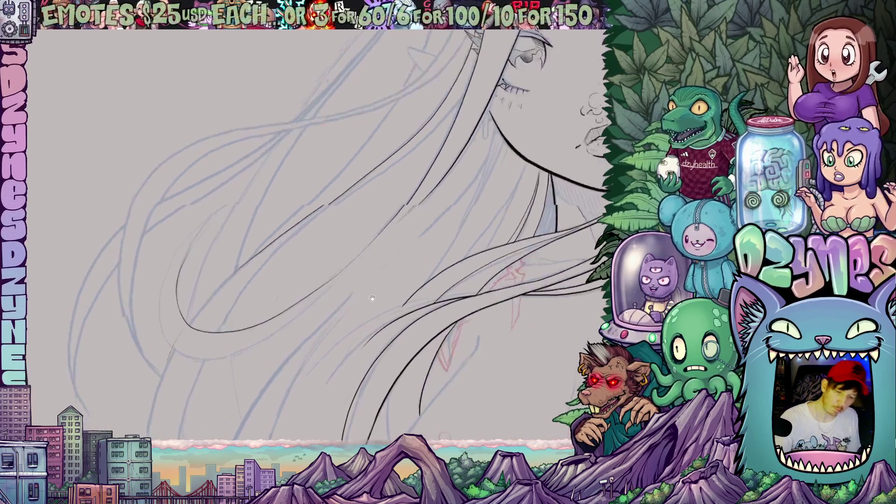
scroll(469, 280, up, 3)
scroll(469, 280, down, 1)
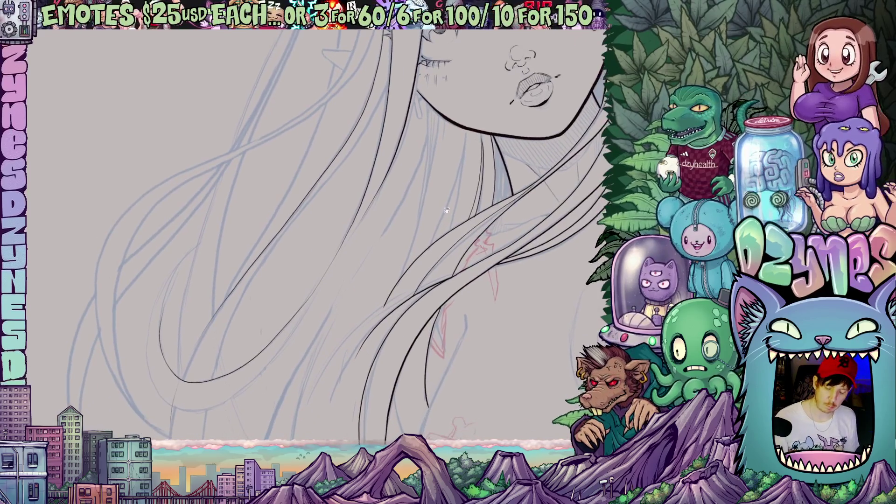
mouse_move(389, 77)
mouse_down()
mouse_move(372, 119)
mouse_move(238, 301)
mouse_move(207, 390)
mouse_move(203, 437)
mouse_up()
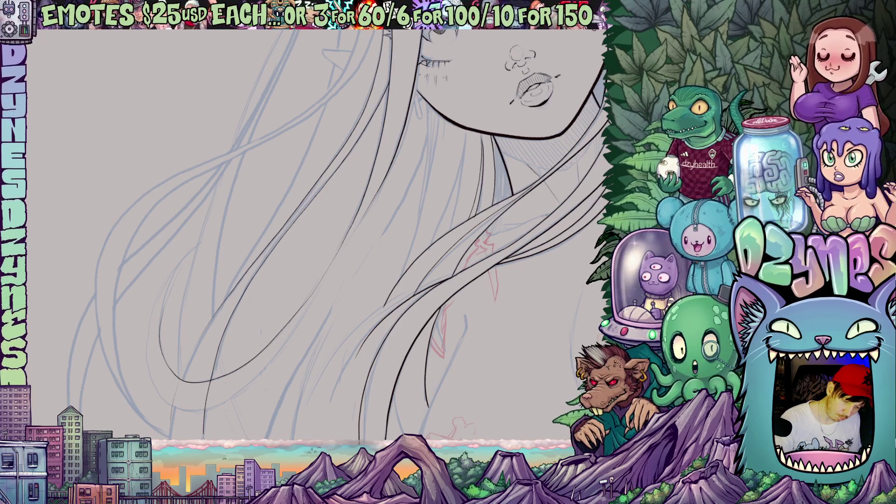
drag(334, 329, 410, 264)
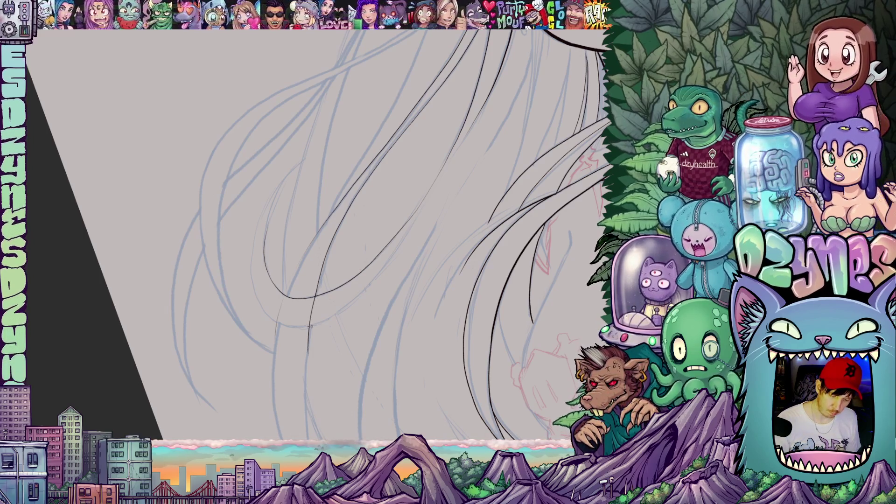
mouse_move(315, 321)
mouse_down()
mouse_move(313, 306)
mouse_move(364, 322)
mouse_up()
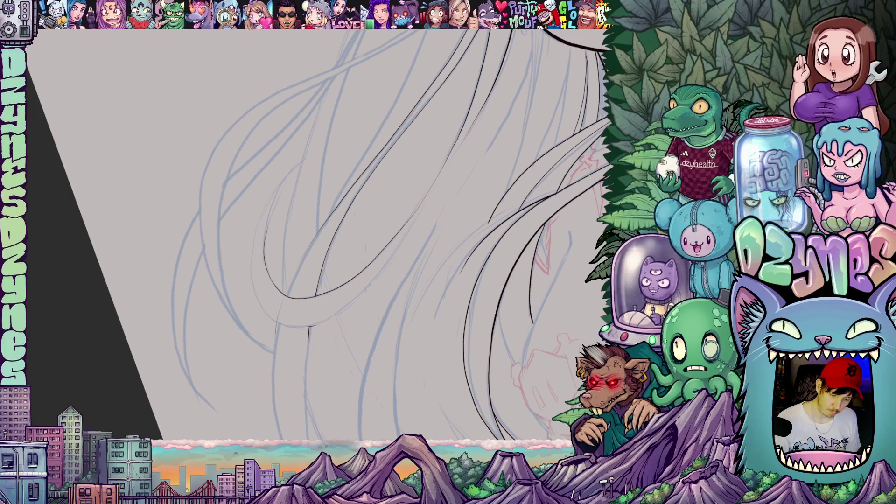
scroll(510, 263, down, 3)
scroll(503, 252, down, 5)
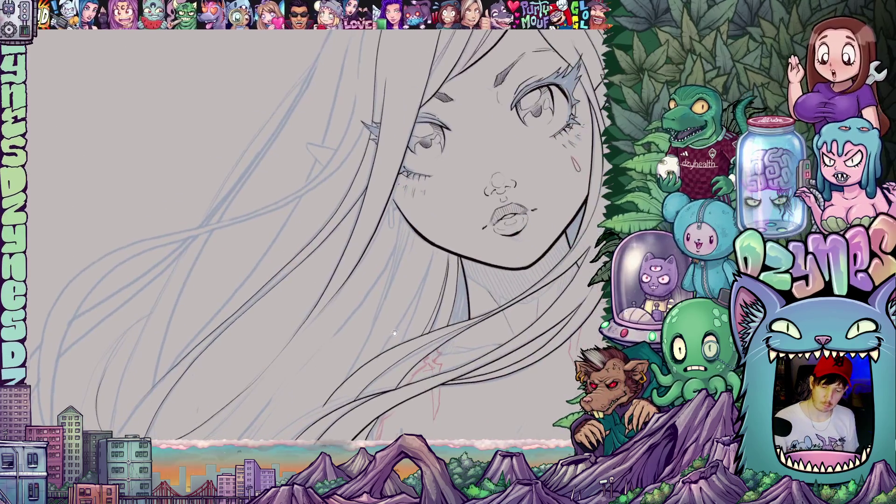
scroll(220, 240, down, 4)
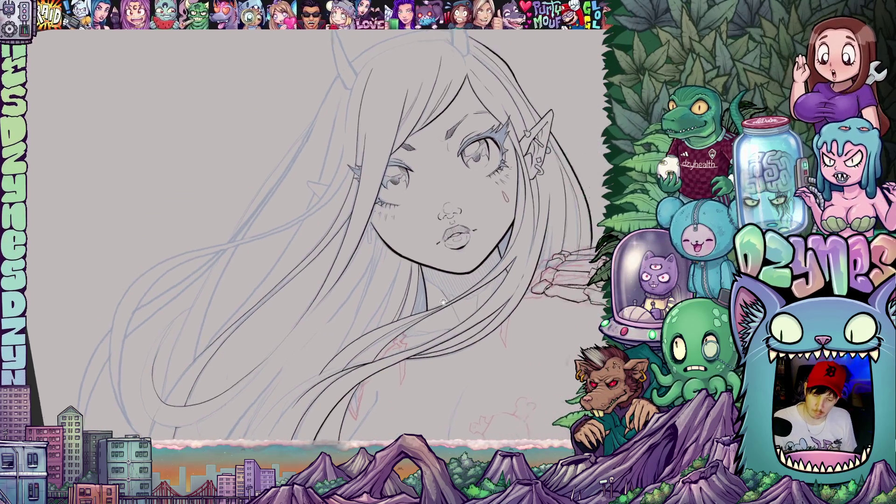
mouse_move(473, 327)
mouse_down()
mouse_move(481, 282)
mouse_move(512, 249)
mouse_move(500, 290)
mouse_move(475, 306)
mouse_move(478, 320)
mouse_up()
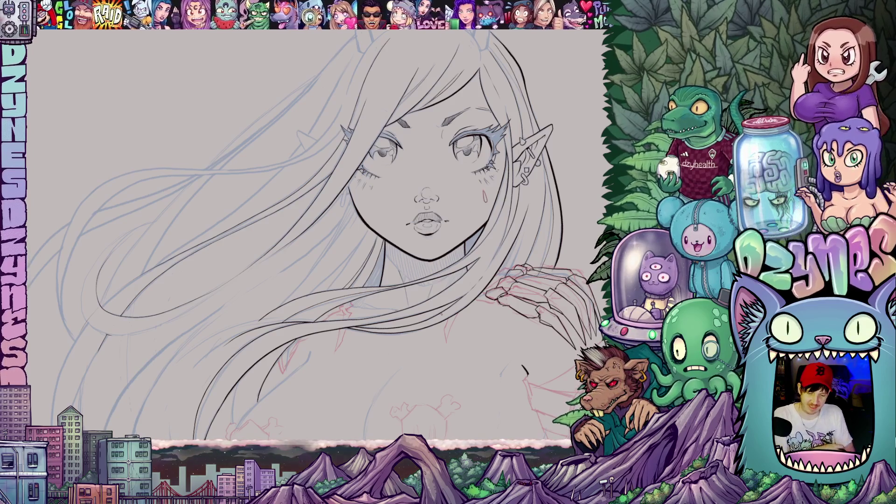
drag(476, 326, 509, 295)
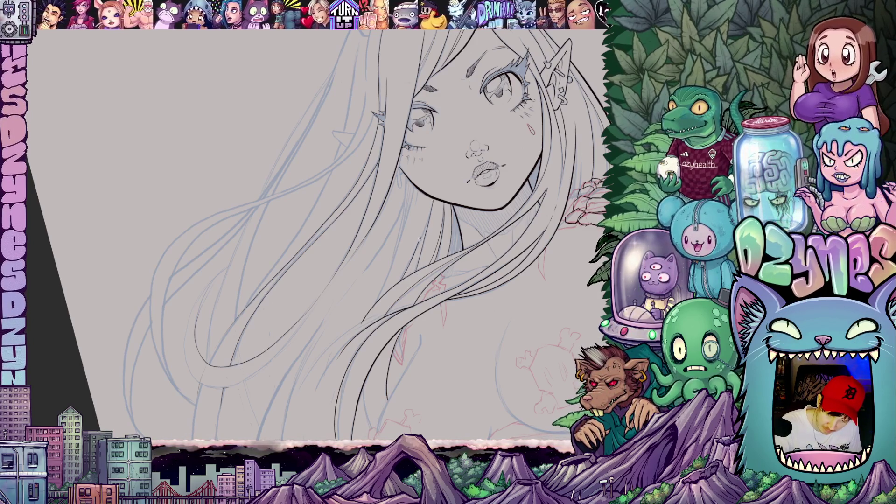
mouse_move(438, 316)
mouse_down()
mouse_move(428, 334)
mouse_move(462, 314)
mouse_move(461, 256)
mouse_move(441, 283)
mouse_up()
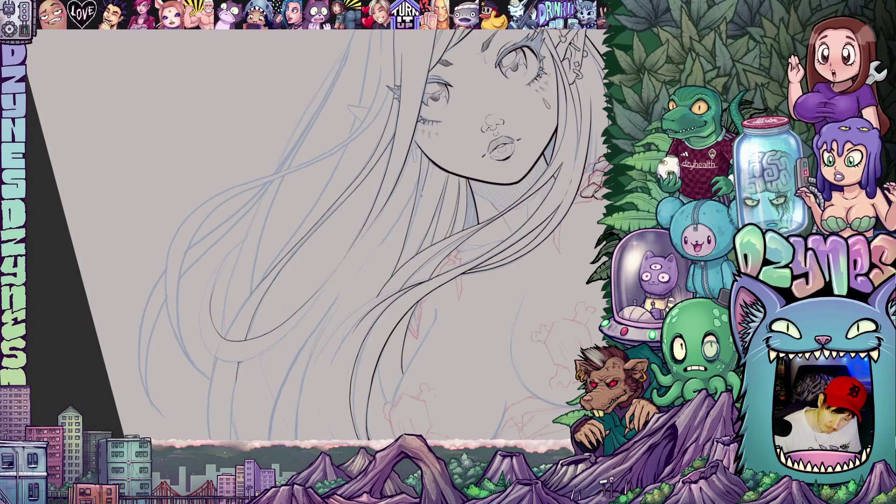
mouse_move(531, 271)
mouse_down()
mouse_move(509, 297)
mouse_move(487, 274)
mouse_up()
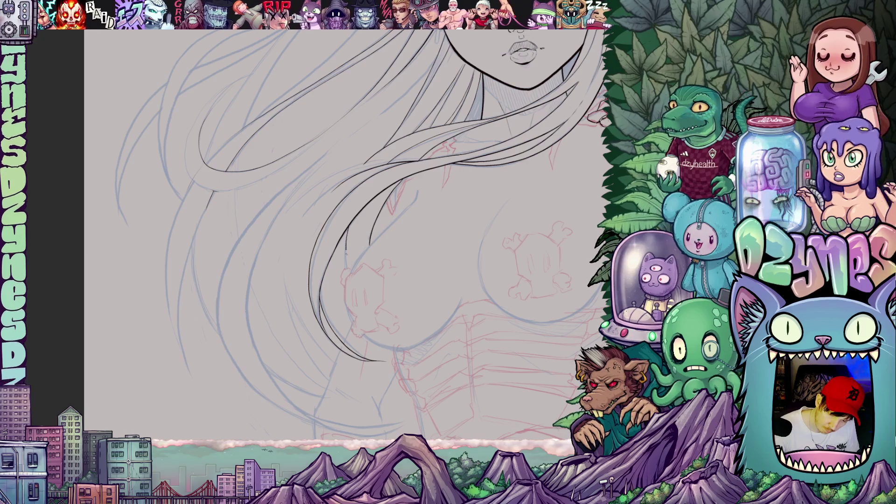
mouse_move(491, 321)
mouse_down()
mouse_move(497, 256)
mouse_move(467, 257)
mouse_move(457, 295)
mouse_up()
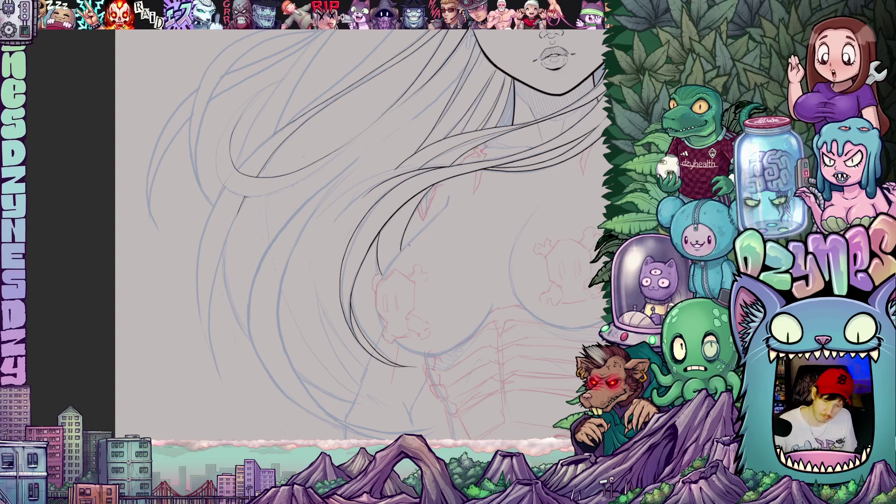
drag(438, 292, 416, 292)
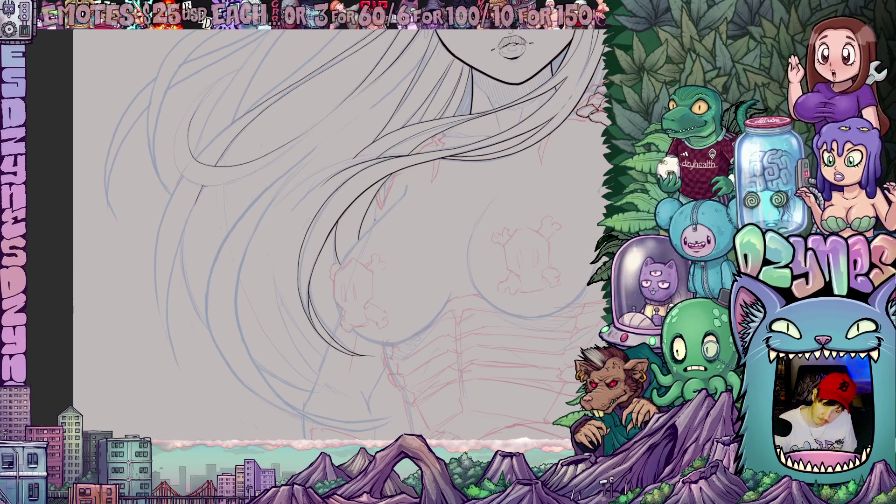
drag(490, 273, 445, 326)
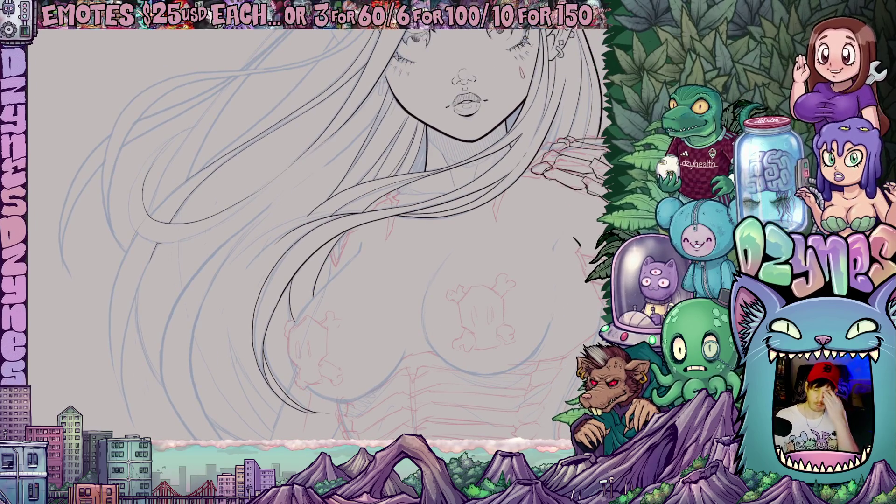
scroll(441, 363, down, 4)
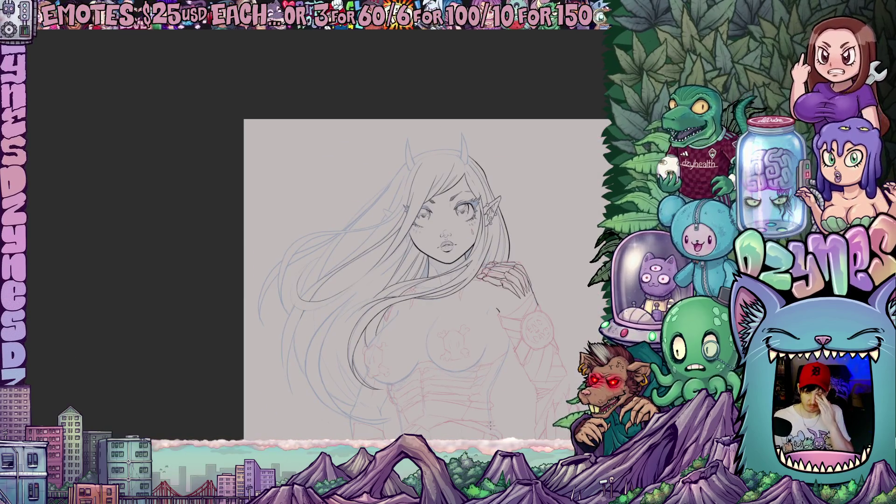
mouse_move(478, 427)
mouse_down()
mouse_move(483, 268)
mouse_move(533, 318)
mouse_move(475, 284)
mouse_move(474, 254)
mouse_move(461, 243)
mouse_up()
scroll(535, 317, down, 3)
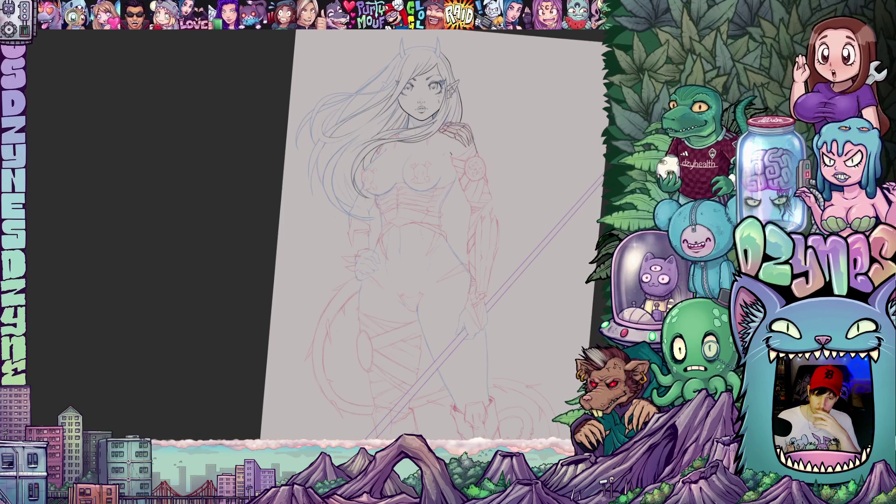
scroll(443, 91, up, 5)
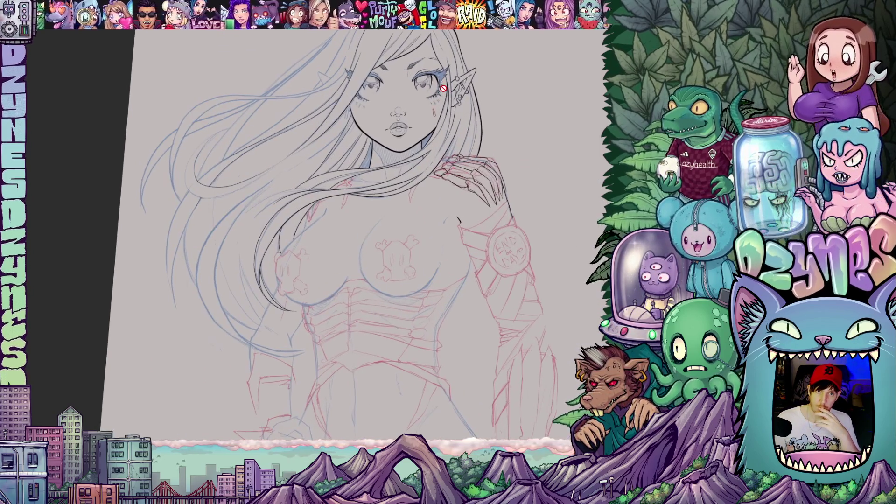
scroll(442, 88, up, 2)
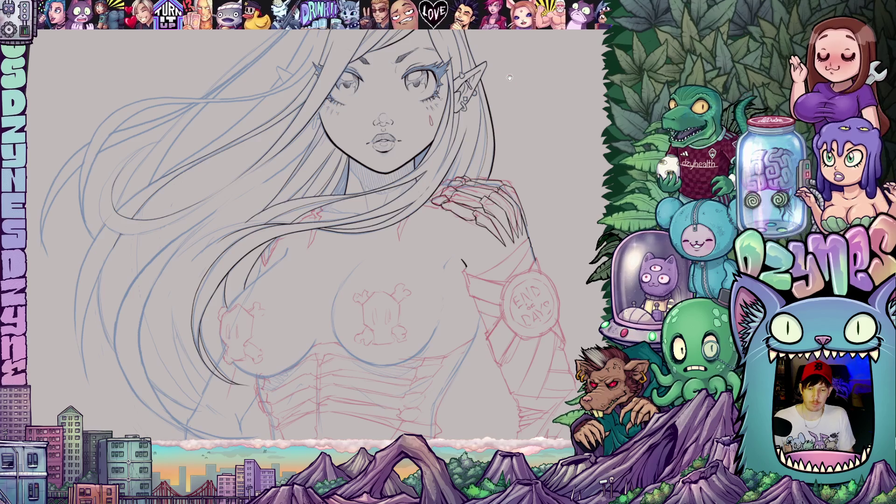
scroll(509, 77, up, 5)
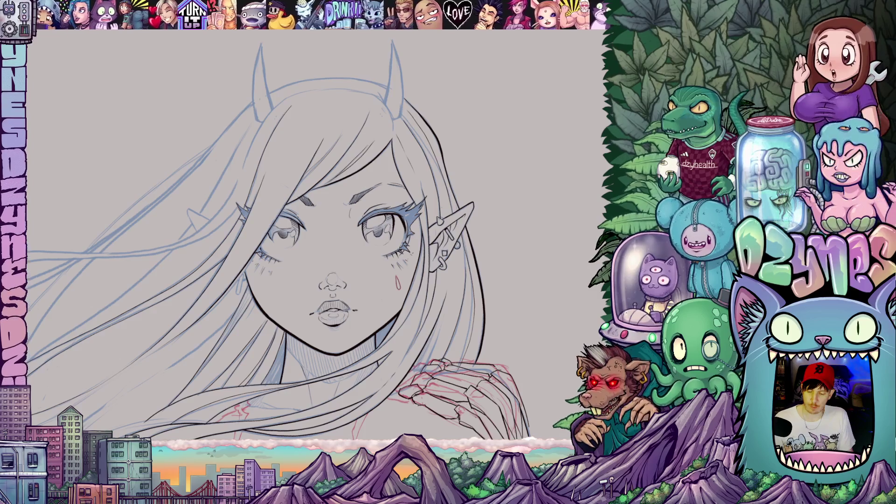
Step: Ink the right horn's base and the left horn's inner and lower outer edges
scroll(296, 189, up, 2)
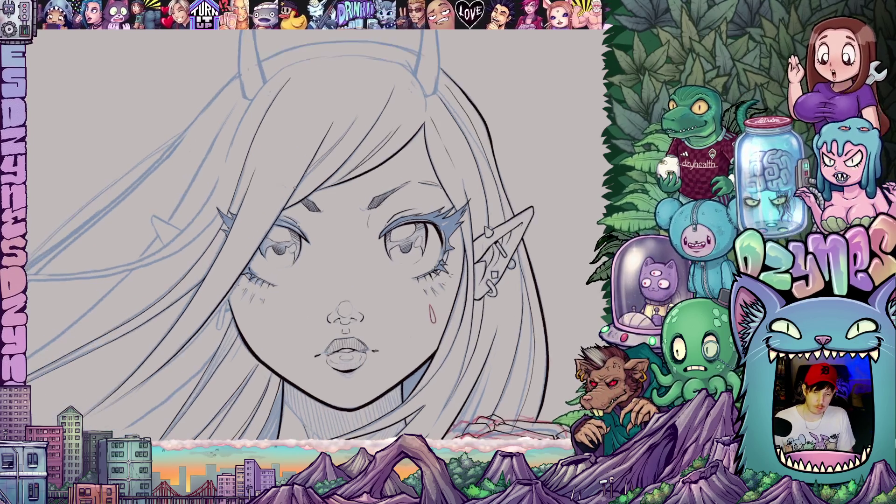
mouse_move(298, 233)
mouse_down()
mouse_move(262, 327)
mouse_move(242, 345)
mouse_up()
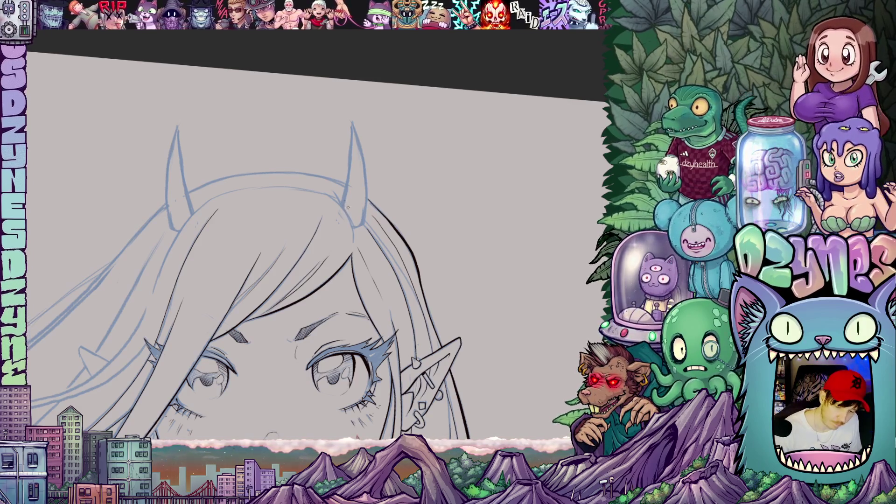
mouse_move(345, 207)
mouse_down()
mouse_move(352, 129)
mouse_move(367, 184)
mouse_move(363, 228)
mouse_up()
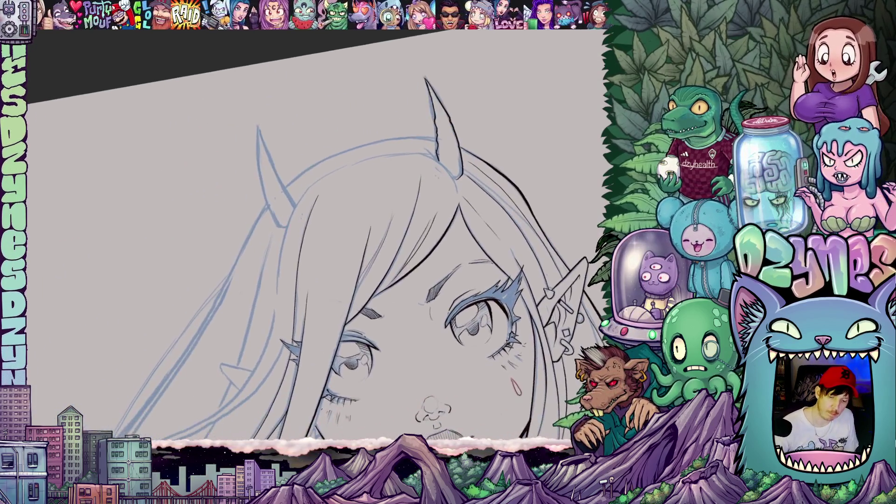
drag(312, 189, 321, 111)
mouse_move(289, 211)
mouse_down()
mouse_move(295, 168)
mouse_move(320, 110)
mouse_up()
Step: Ink the left horn's base, a curved horn line, and short strokes at its base
mouse_move(468, 233)
mouse_down()
mouse_move(497, 216)
mouse_move(440, 317)
mouse_move(439, 243)
mouse_move(382, 317)
mouse_up()
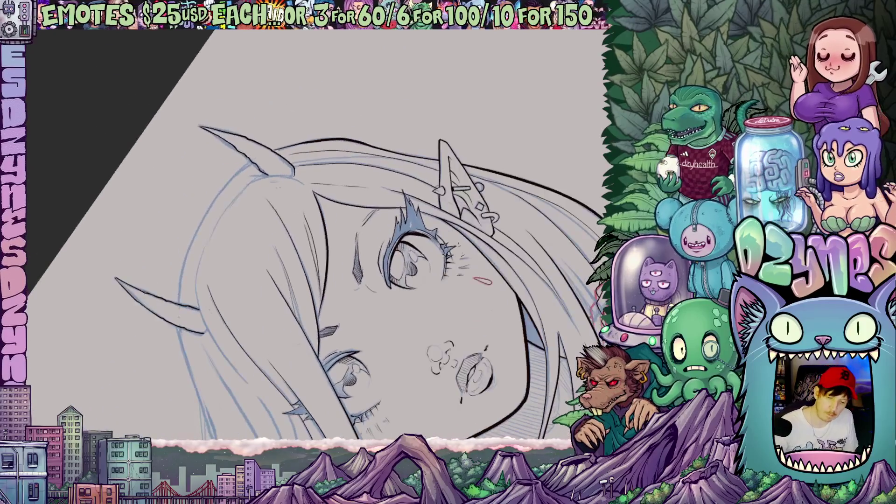
drag(276, 150, 265, 173)
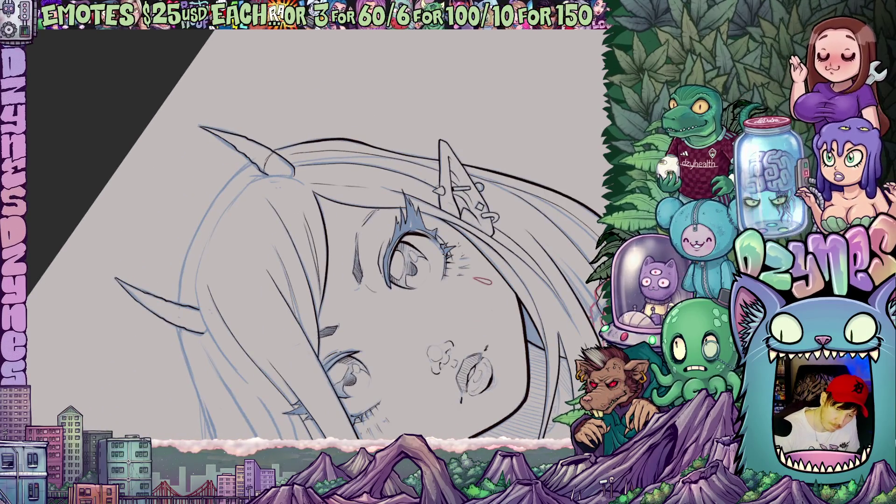
mouse_move(255, 141)
mouse_down()
mouse_move(250, 158)
mouse_move(235, 149)
mouse_up()
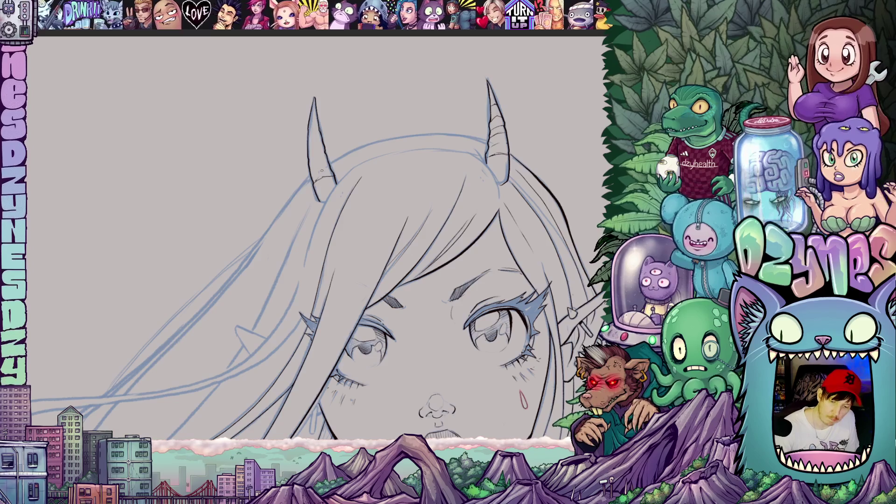
drag(309, 174, 330, 165)
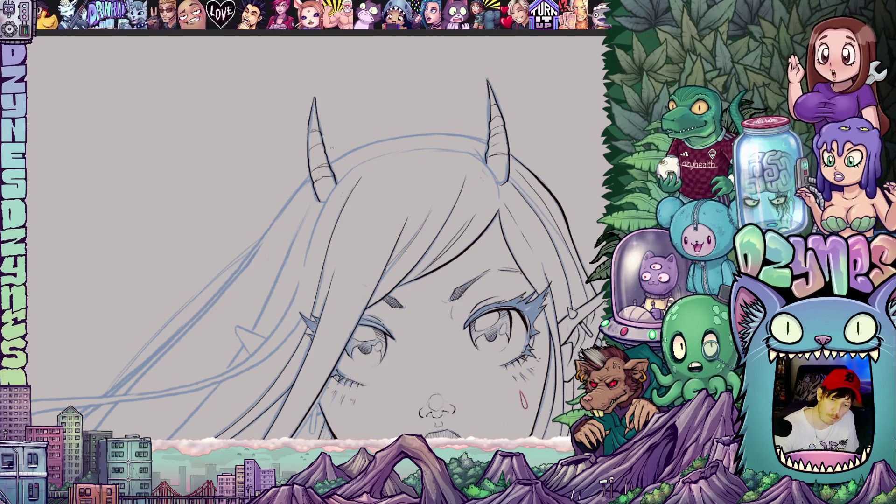
Step: Ink a long curving hair strand line below the face
scroll(341, 243, down, 3)
mouse_move(341, 243)
mouse_down()
mouse_move(391, 119)
mouse_move(348, 158)
mouse_move(451, 269)
mouse_up()
mouse_move(534, 292)
mouse_down()
mouse_move(516, 186)
mouse_move(474, 211)
mouse_move(478, 225)
mouse_up()
mouse_move(429, 297)
mouse_down()
mouse_move(408, 270)
mouse_move(422, 216)
mouse_move(398, 275)
mouse_up()
mouse_move(318, 246)
mouse_down()
mouse_move(299, 232)
mouse_move(302, 276)
mouse_move(330, 340)
mouse_move(325, 281)
mouse_up()
mouse_move(241, 154)
mouse_down()
mouse_move(250, 240)
mouse_move(295, 313)
mouse_up()
mouse_move(373, 302)
mouse_down()
mouse_move(523, 281)
mouse_move(530, 248)
mouse_up()
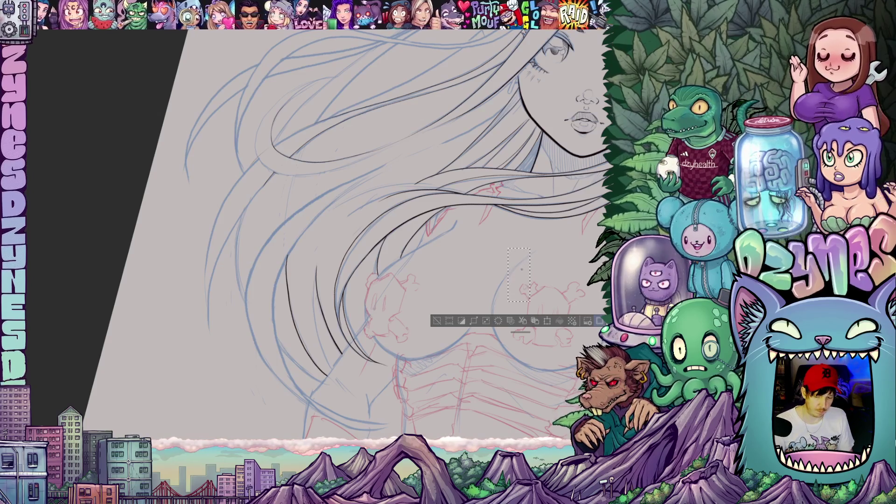
Step: Undo the chest sketch erasure and lay a straight symmetry ruler down the face centre
key(ctrl+z)
key(ctrl+z)
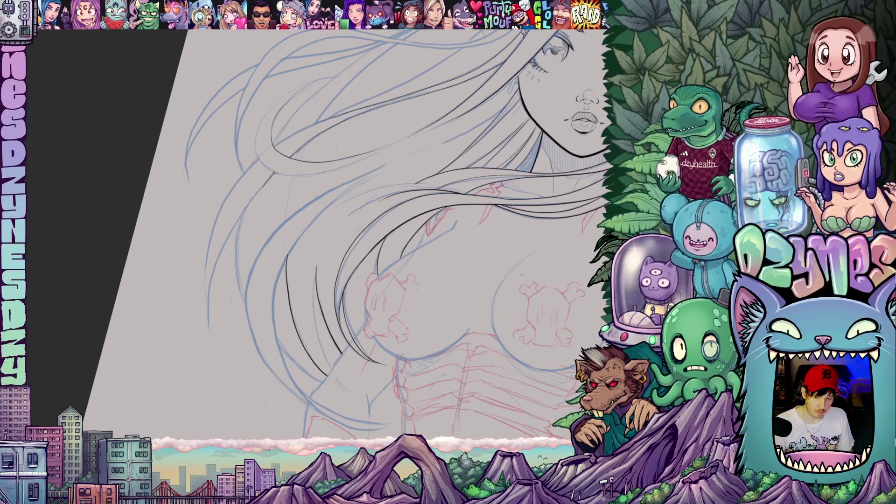
mouse_move(522, 280)
mouse_down()
mouse_move(464, 337)
mouse_move(566, 423)
mouse_move(411, 238)
mouse_up()
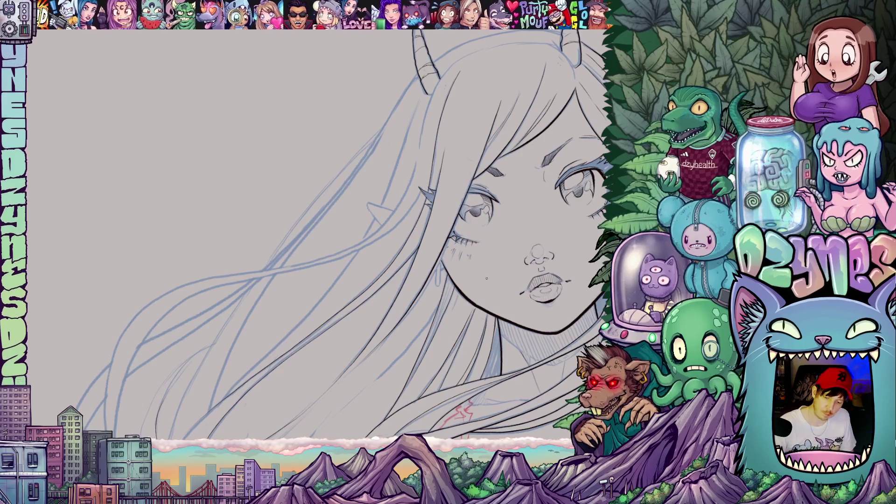
mouse_move(527, 258)
mouse_down()
mouse_move(508, 232)
mouse_move(500, 272)
mouse_move(429, 340)
mouse_up()
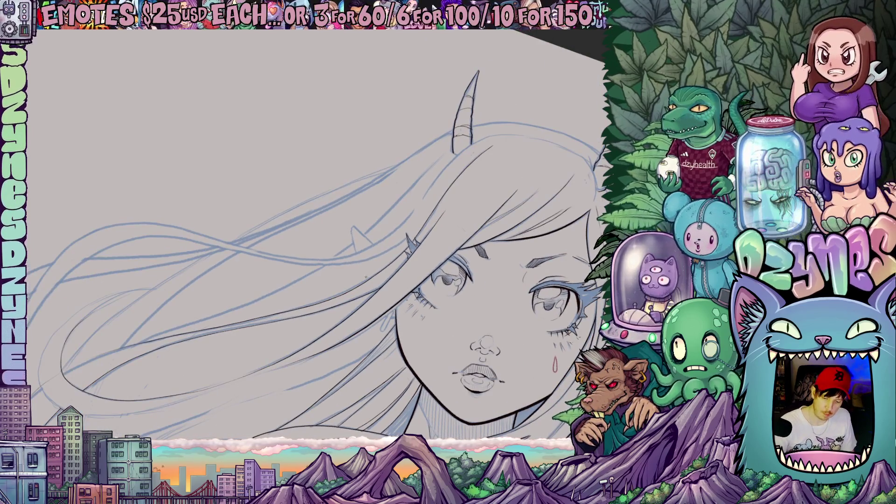
drag(537, 352, 534, 322)
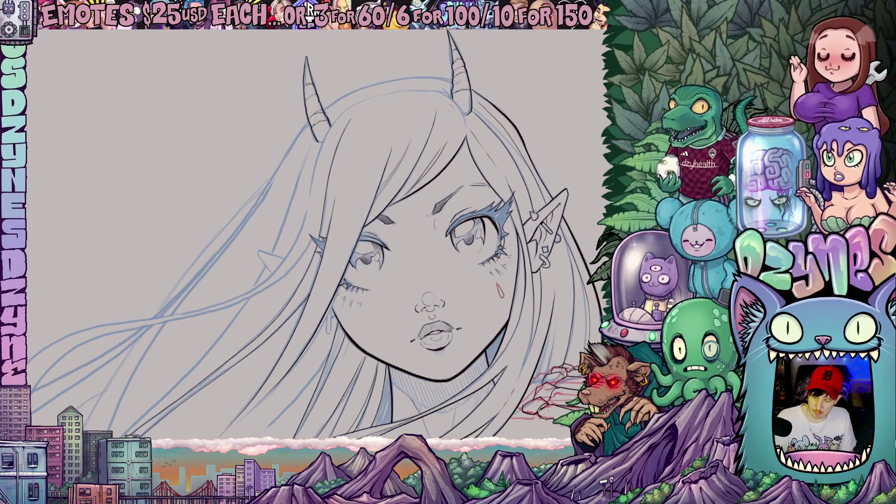
drag(411, 210, 445, 390)
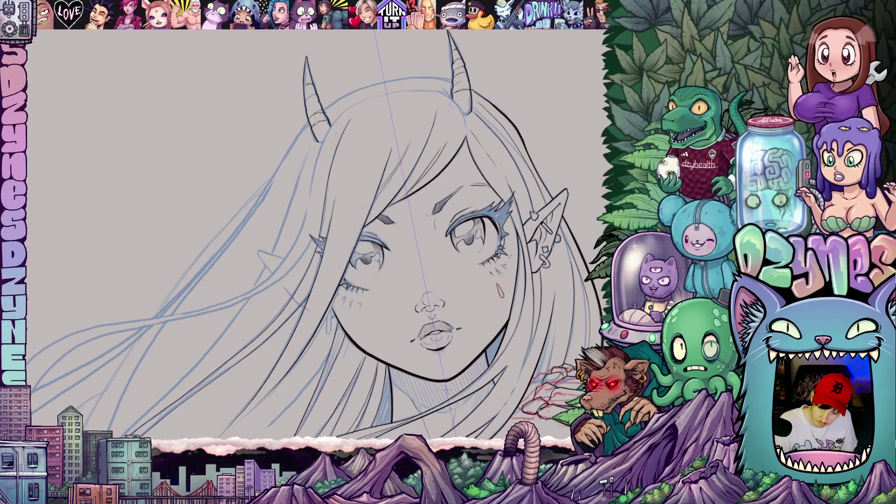
Step: Enlarge the brush and ink a line down along the sketch
drag(524, 320, 507, 314)
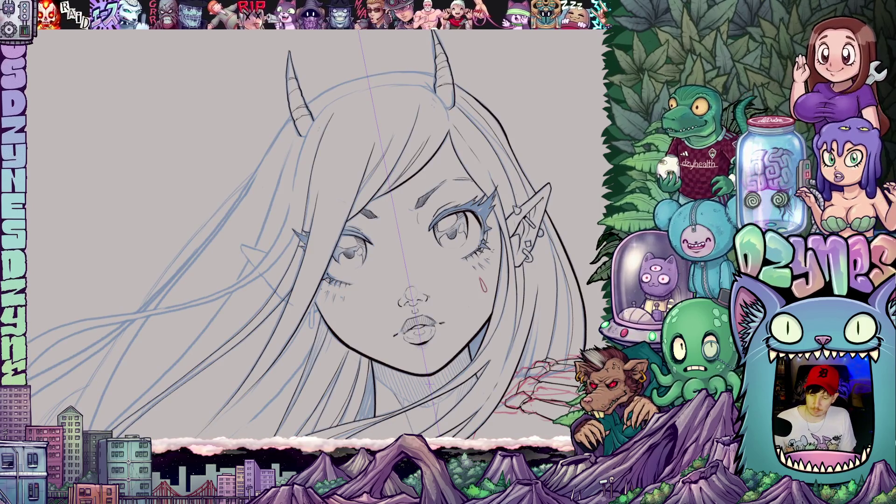
scroll(342, 289, up, 3)
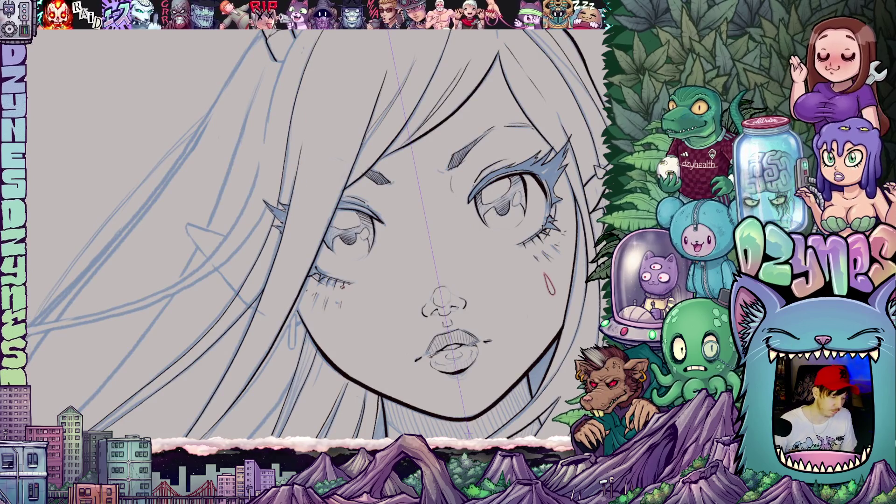
scroll(384, 317, down, 3)
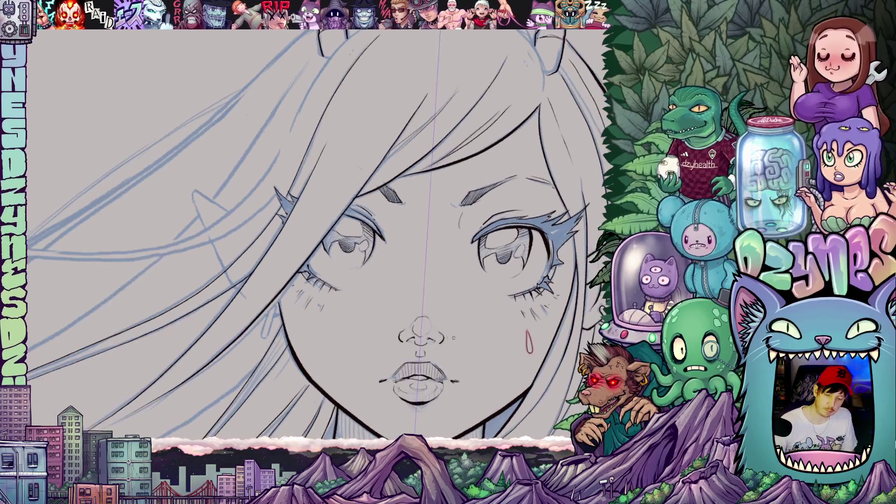
scroll(459, 323, up, 3)
key(bracketright)
key(bracketright)
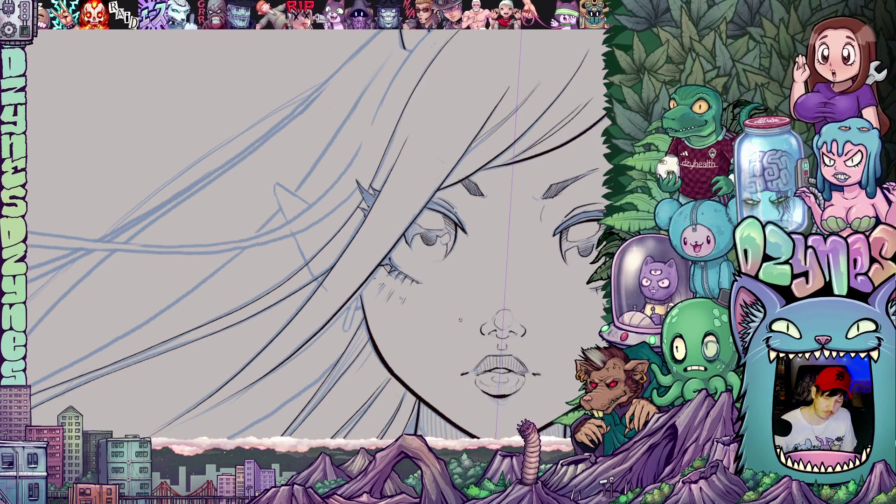
key(6)
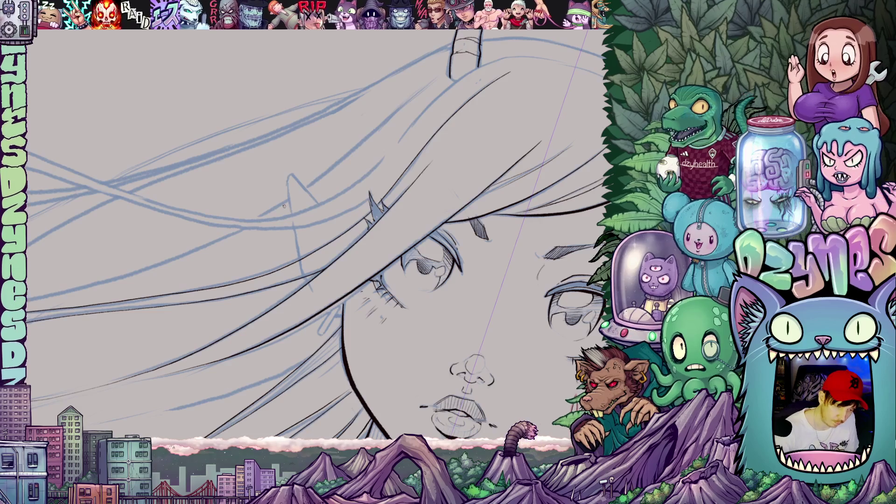
drag(290, 176, 301, 260)
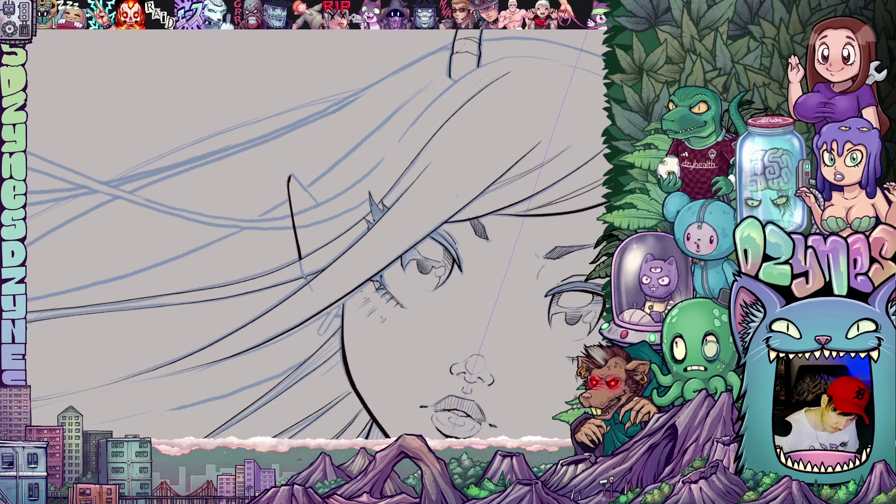
mouse_move(430, 346)
mouse_down()
mouse_move(235, 251)
mouse_move(235, 286)
mouse_up()
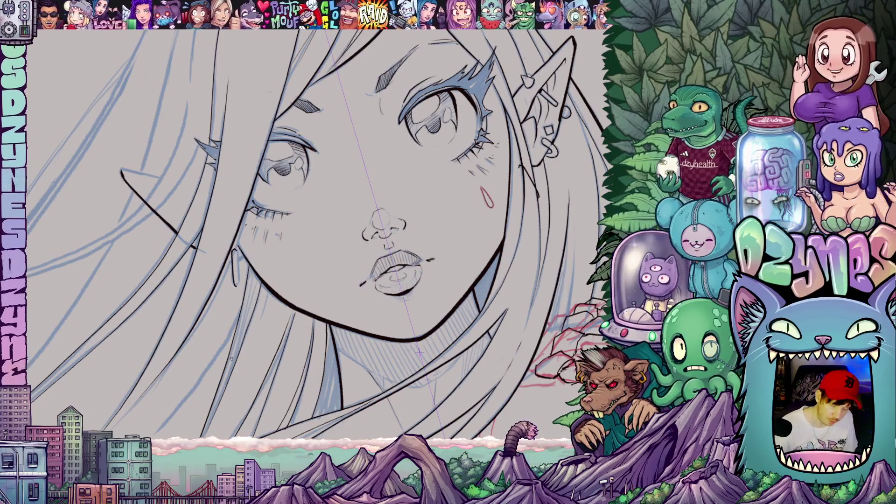
Step: Undo the mirrored earring and ear strokes and remove the symmetry guide
key(ctrl+z)
key(ctrl+z)
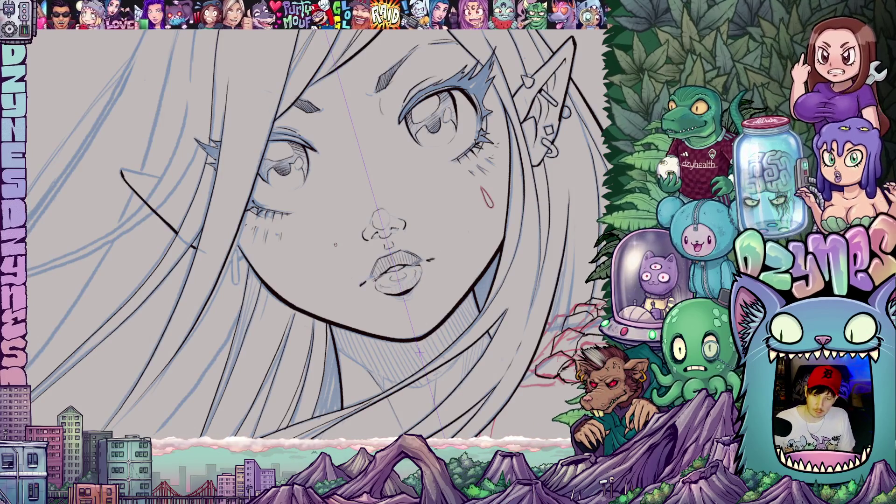
key(ctrl+z)
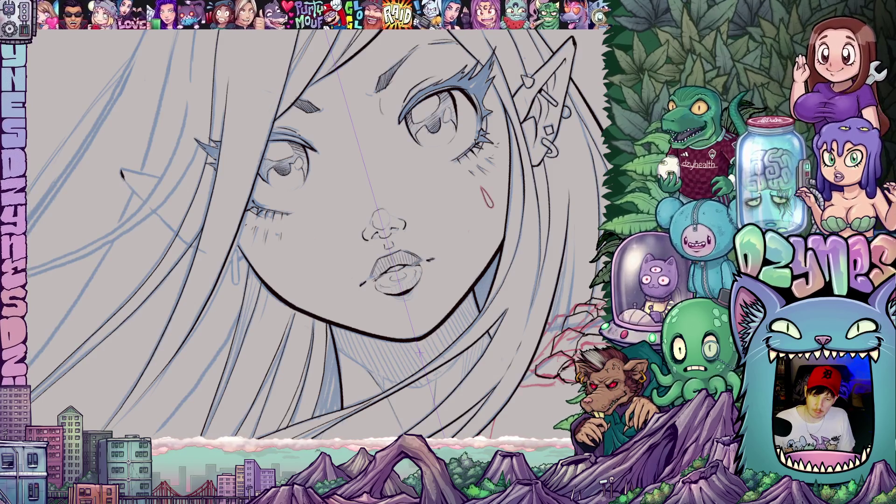
key(ctrl+z)
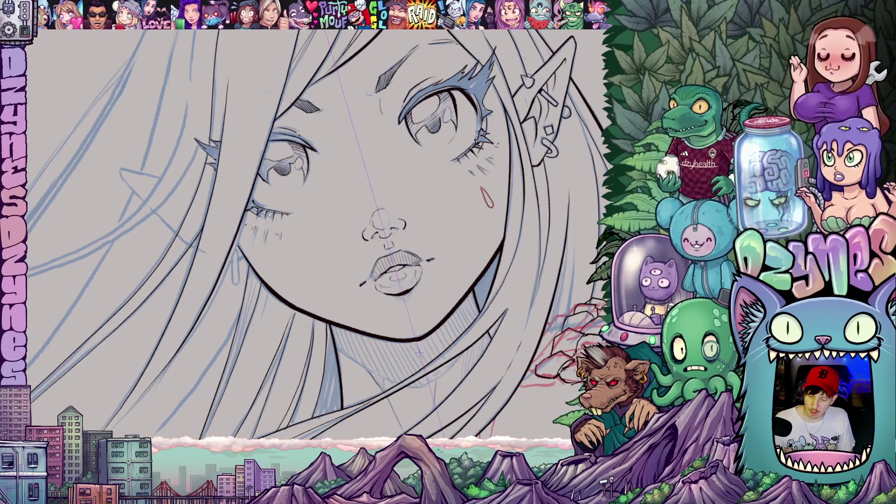
key(m)
Step: Ink the left ear tip and the earring beside it
mouse_move(480, 236)
mouse_down()
mouse_move(469, 262)
mouse_move(433, 295)
mouse_up()
mouse_move(177, 147)
mouse_down()
mouse_move(213, 252)
mouse_move(238, 280)
mouse_move(287, 274)
mouse_move(262, 266)
mouse_move(250, 243)
mouse_move(269, 265)
mouse_up()
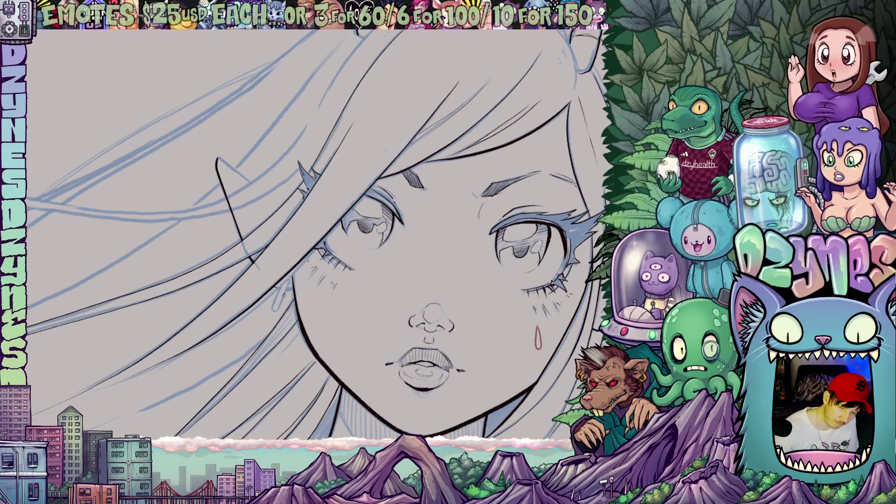
mouse_move(284, 296)
mouse_down()
mouse_move(359, 345)
mouse_move(319, 323)
mouse_up()
mouse_move(256, 267)
mouse_down()
mouse_move(263, 305)
mouse_move(256, 268)
mouse_up()
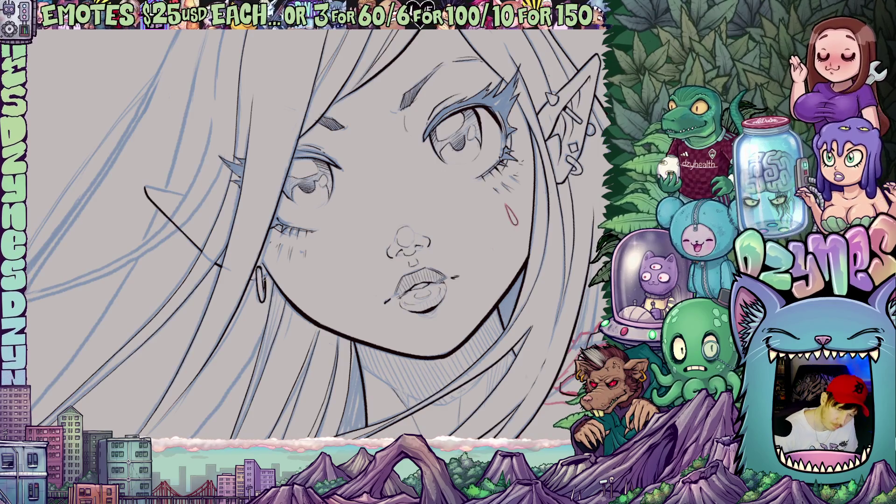
key(minus)
key(minus)
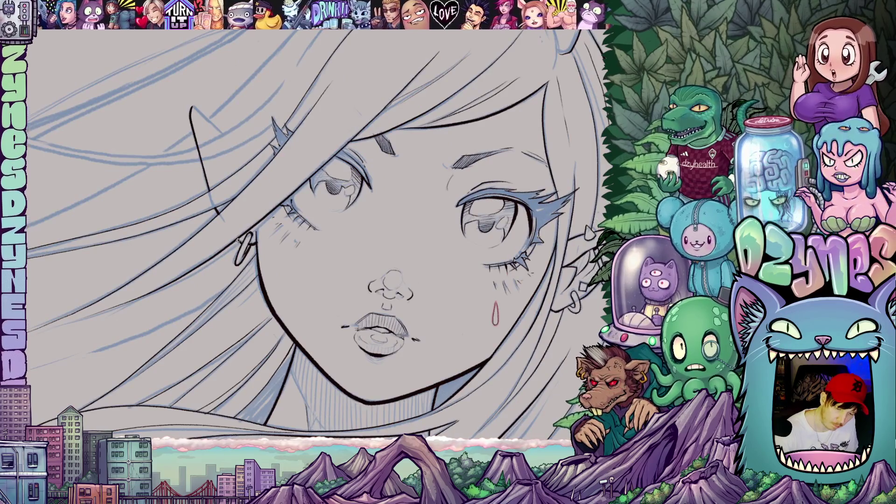
mouse_move(239, 242)
mouse_down()
mouse_move(299, 312)
mouse_move(408, 374)
mouse_move(294, 264)
mouse_move(300, 280)
mouse_up()
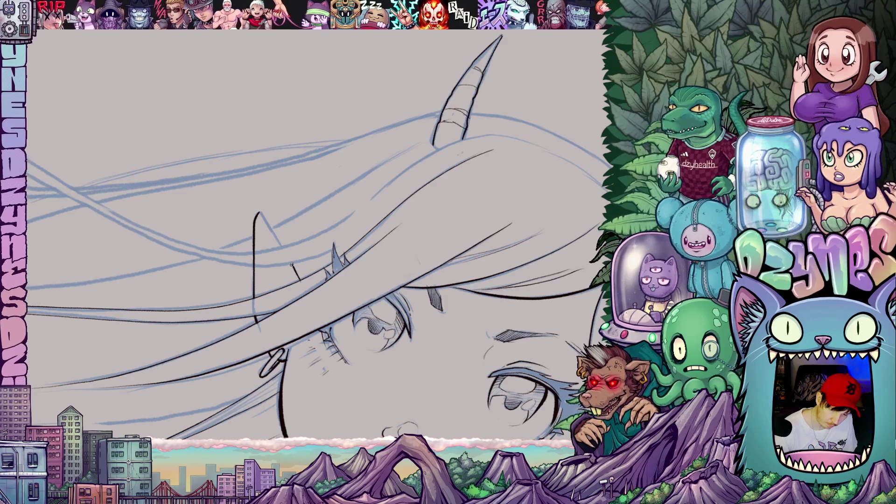
Step: Join the earlier stroke into one continuous line and place a straight guide down the face
mouse_move(284, 248)
mouse_down()
mouse_move(260, 211)
mouse_move(313, 301)
mouse_up()
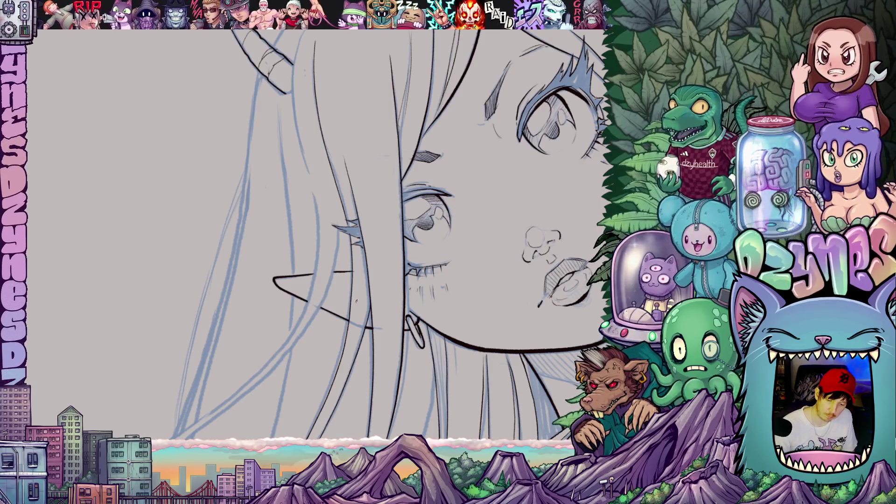
mouse_move(313, 301)
mouse_down()
mouse_move(436, 362)
mouse_move(457, 351)
mouse_up()
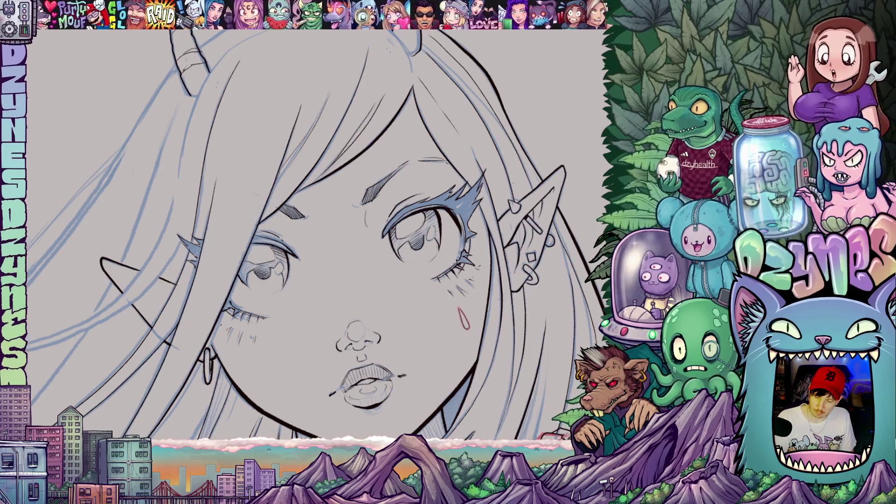
drag(310, 105, 351, 307)
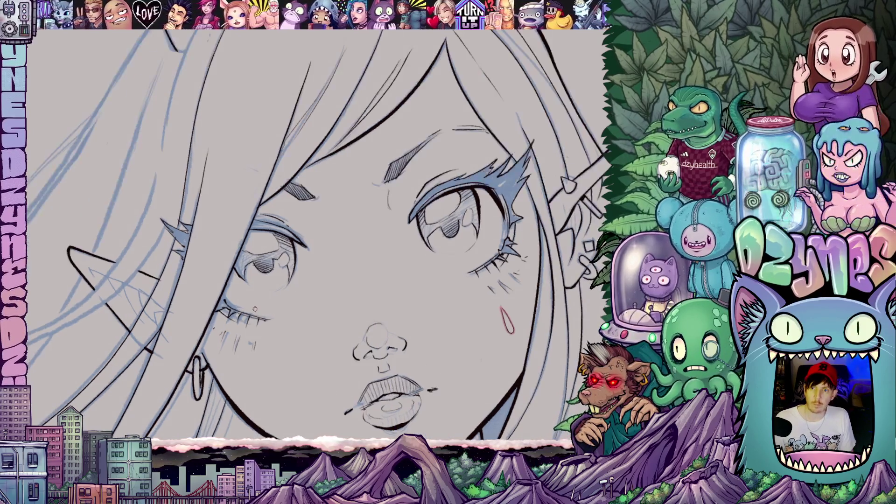
scroll(255, 308, up, 3)
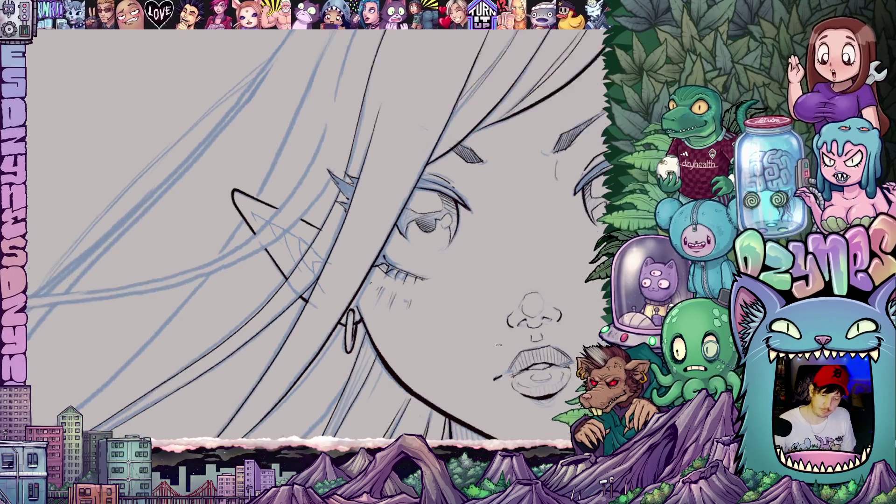
Step: Ink a small bar piercing inside the left ear, redrawing one stroke and bolding its top
scroll(426, 346, up, 3)
drag(426, 346, 318, 248)
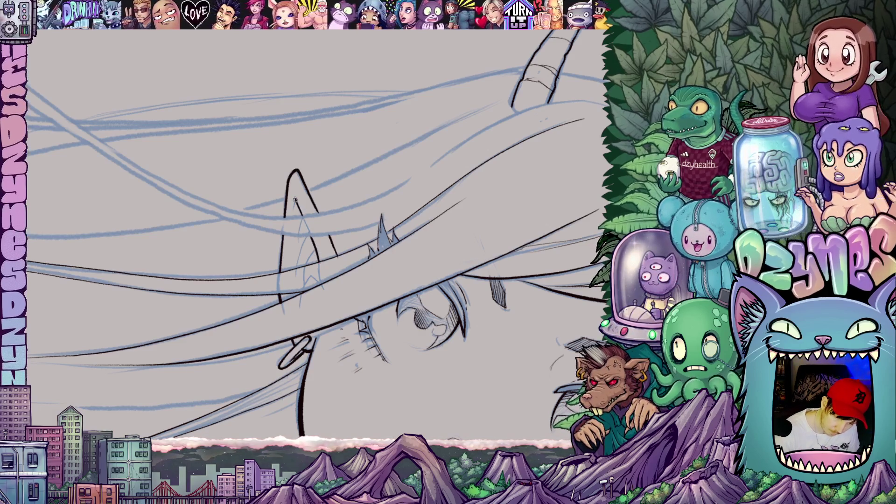
mouse_move(302, 214)
mouse_down()
mouse_move(442, 226)
mouse_move(338, 219)
mouse_up()
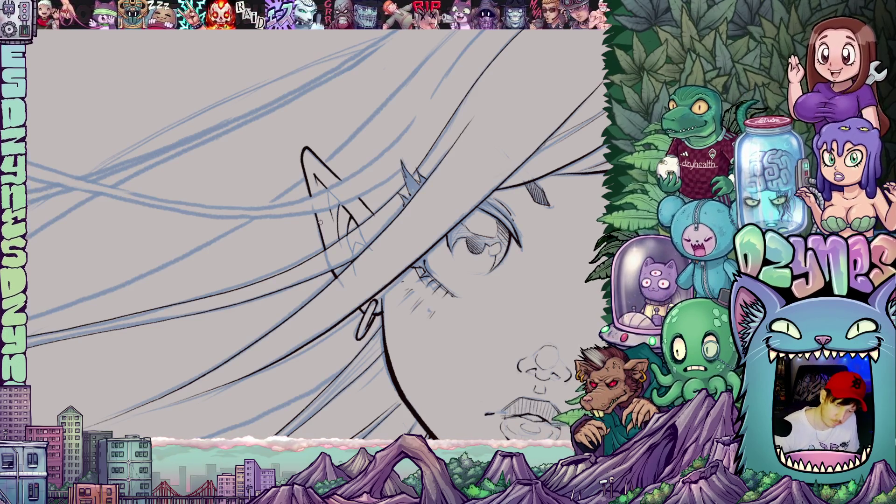
drag(319, 220, 327, 249)
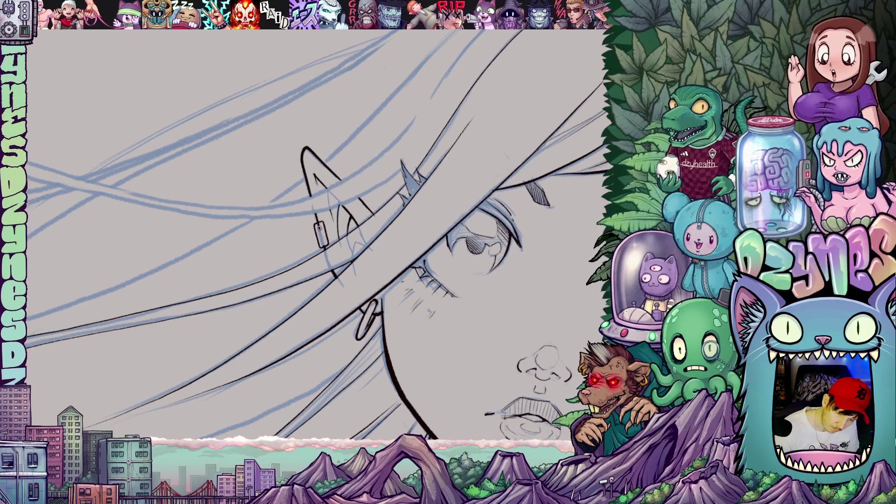
key(ctrl+z)
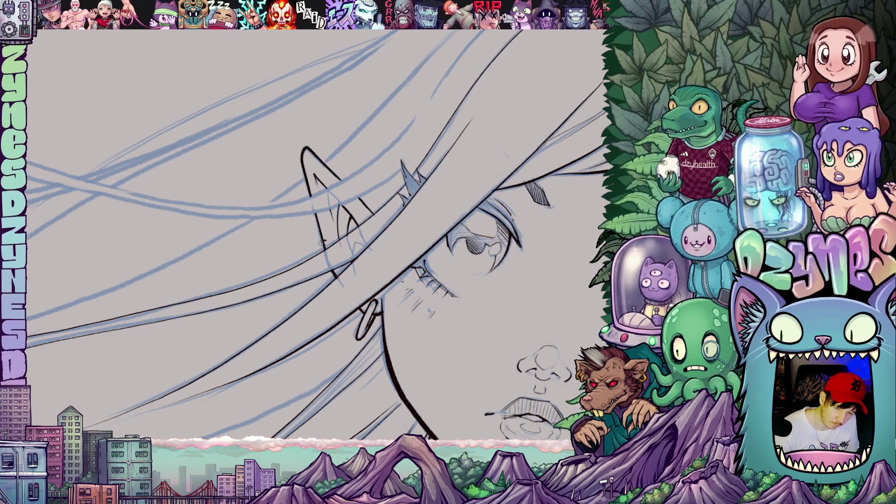
mouse_move(316, 229)
mouse_down()
mouse_move(317, 219)
mouse_move(325, 226)
mouse_up()
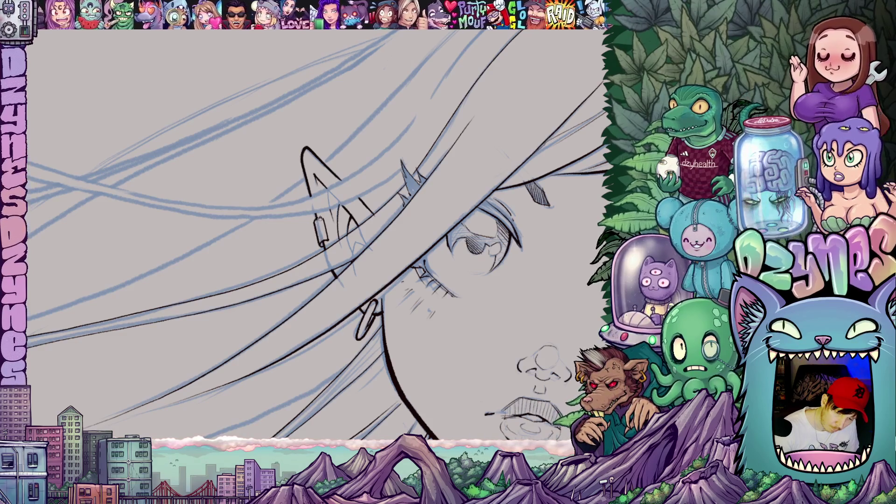
drag(316, 220, 323, 217)
scroll(380, 256, down, 5)
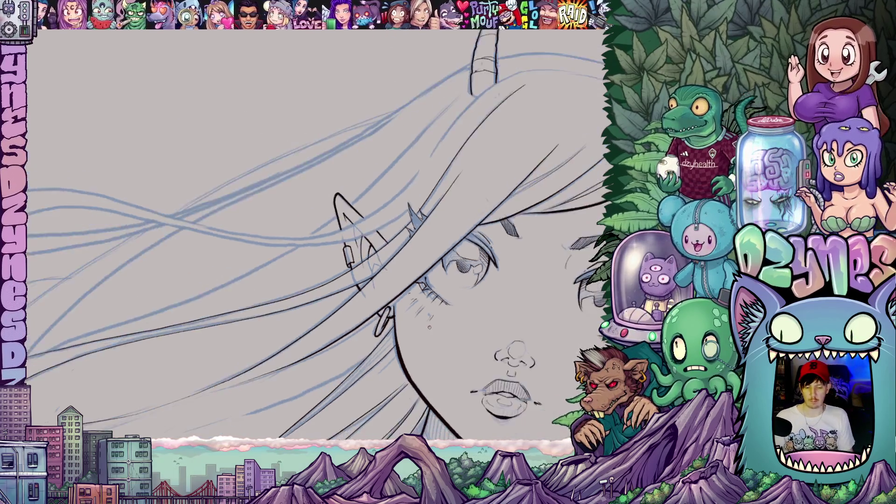
drag(450, 303, 431, 302)
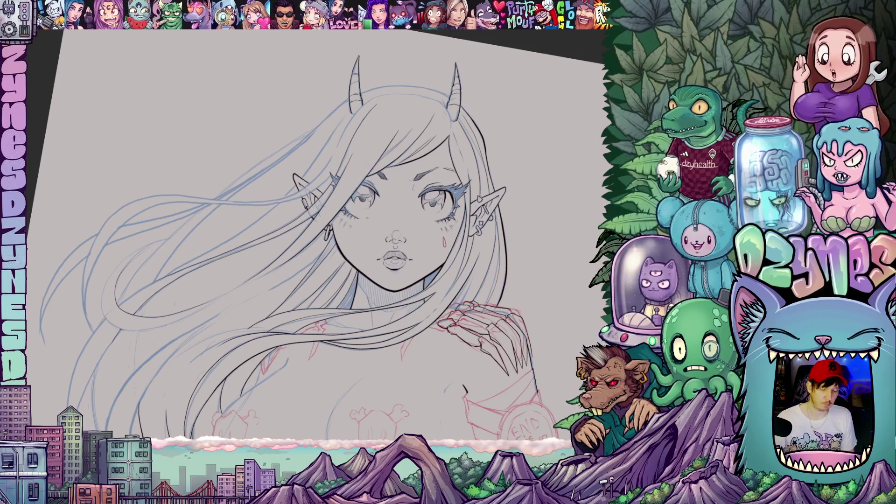
Step: Draw one long ink stroke for the hair strand falling past the ear
scroll(390, 327, up, 5)
drag(390, 328, 450, 408)
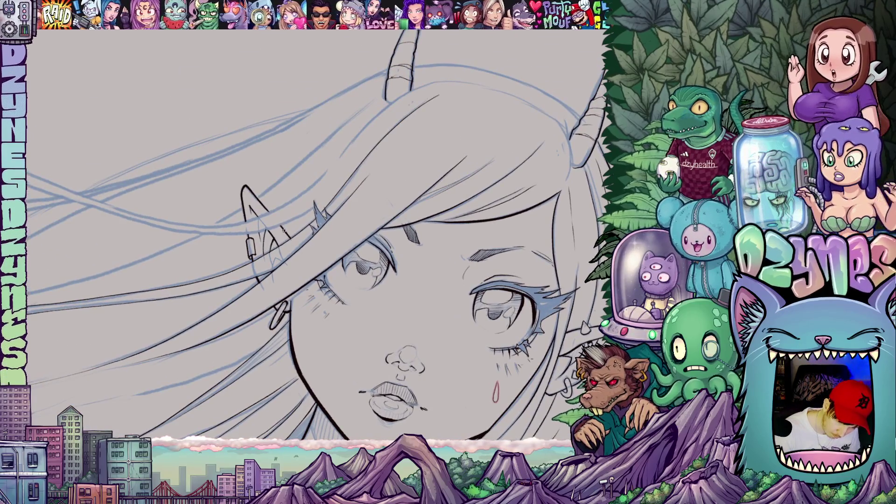
drag(280, 235, 457, 228)
mouse_move(380, 266)
mouse_down()
mouse_move(455, 121)
mouse_move(481, 163)
mouse_move(461, 155)
mouse_up()
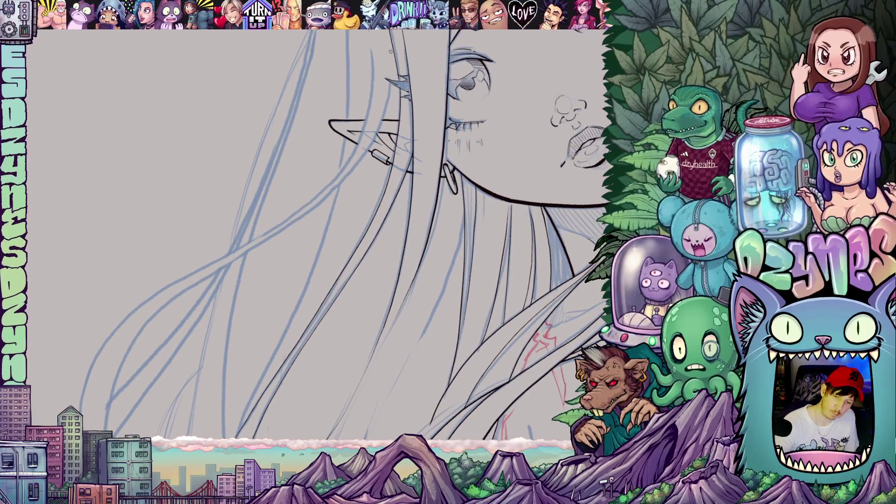
mouse_move(391, 63)
mouse_down()
mouse_move(387, 109)
mouse_move(346, 177)
mouse_move(167, 301)
mouse_move(118, 369)
mouse_move(104, 427)
mouse_up()
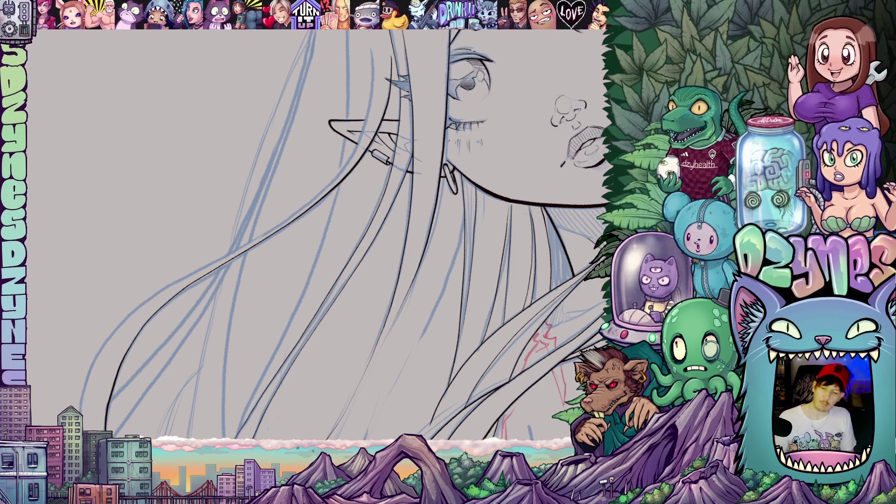
scroll(309, 304, down, 5)
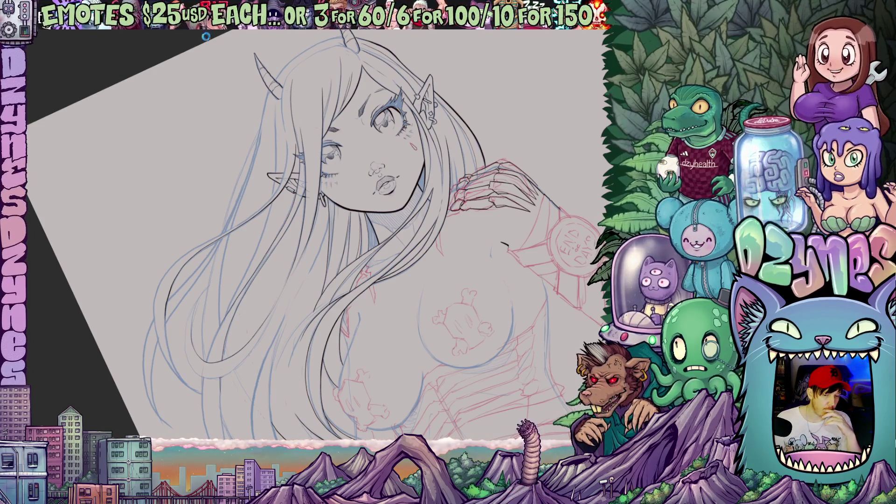
Step: Save the illustration with Ctrl+S
key(ctrl+s)
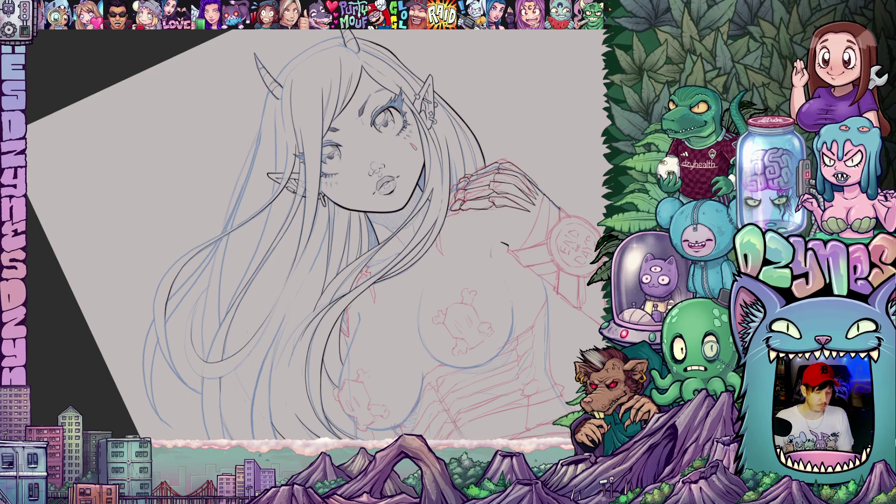
scroll(484, 104, down, 5)
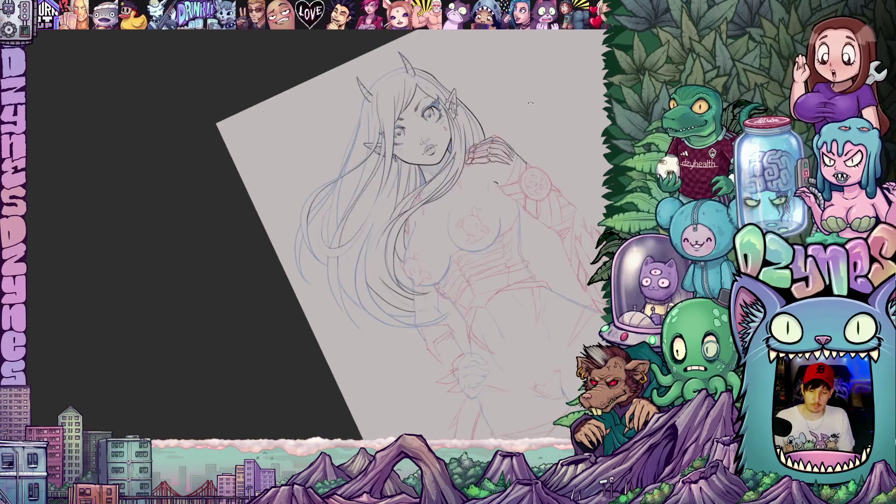
Step: Pan and zoom the view to frame the clawed shoulder hand, face and chest
mouse_move(528, 197)
mouse_down()
mouse_move(424, 103)
mouse_move(404, 142)
mouse_move(433, 83)
mouse_move(459, 165)
mouse_up()
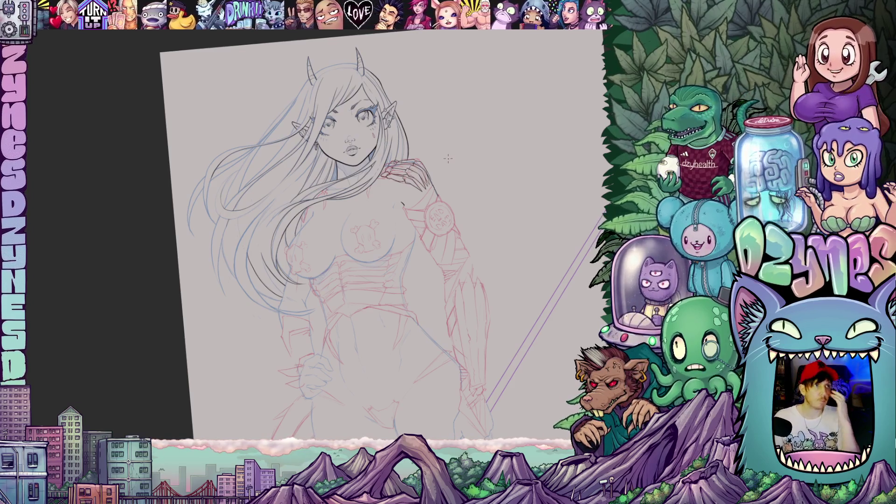
scroll(403, 204, up, 2)
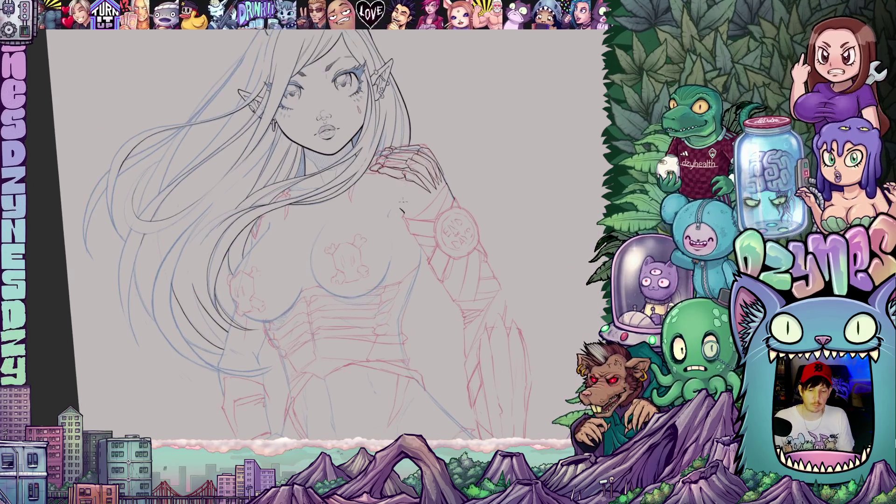
drag(395, 227, 382, 278)
scroll(395, 250, up, 2)
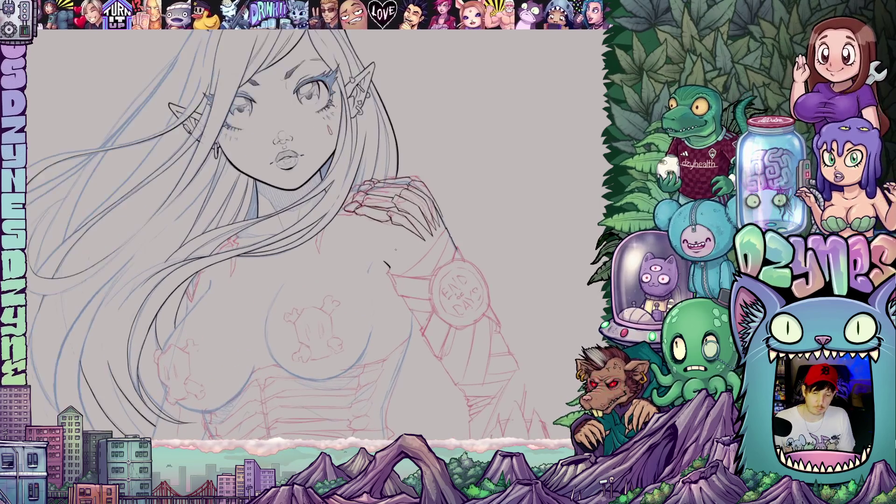
drag(533, 320, 521, 319)
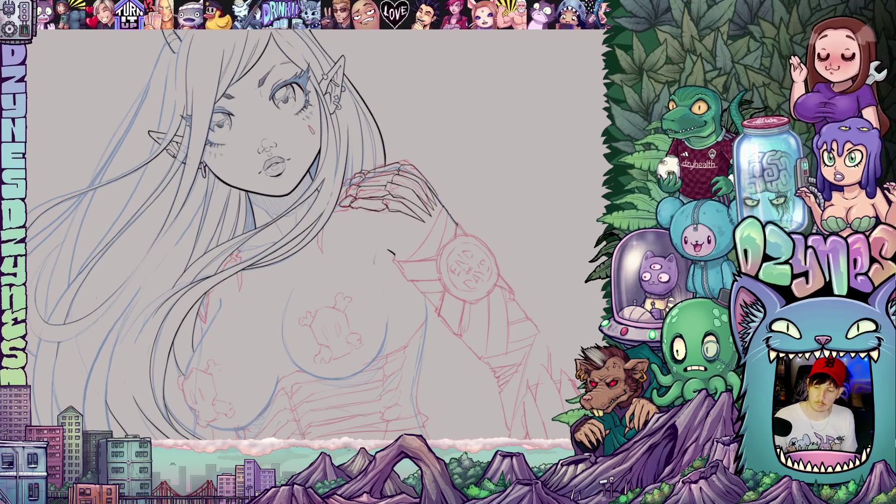
scroll(304, 233, down, 2)
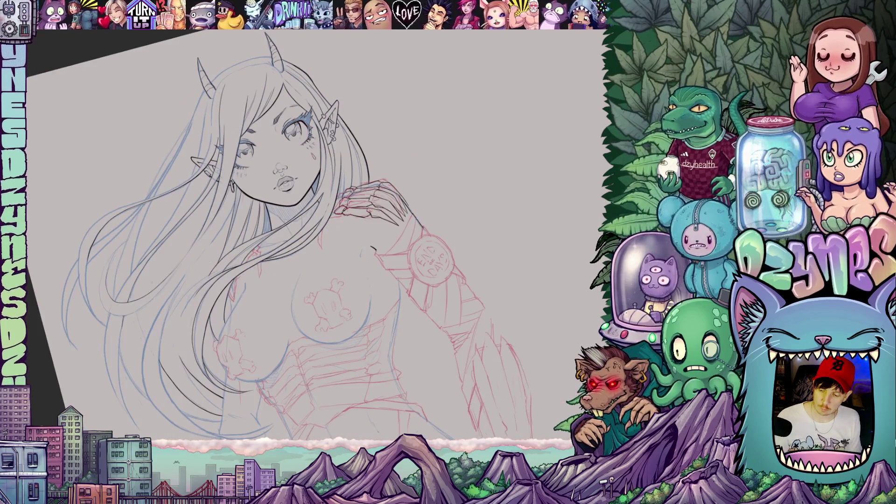
scroll(323, 247, up, 3)
scroll(327, 229, up, 2)
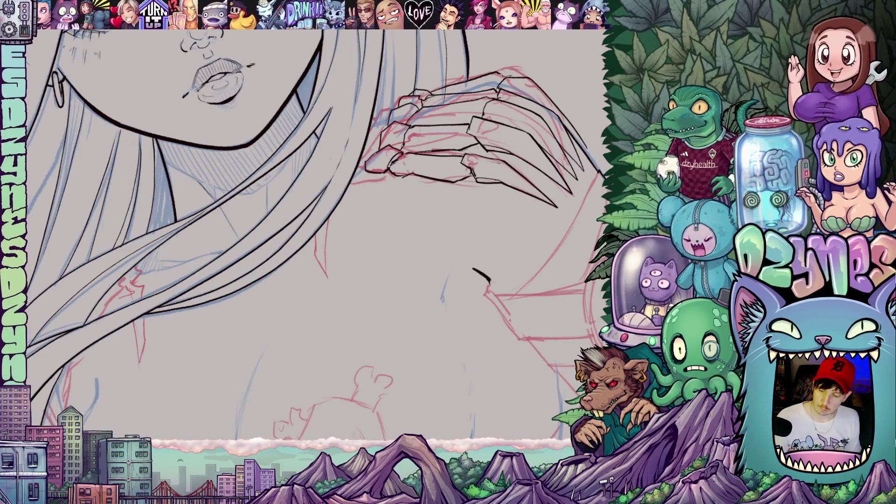
scroll(553, 280, down, 3)
Step: Ink the outer edge line of the armored arm
mouse_move(546, 299)
mouse_down()
mouse_move(553, 233)
mouse_move(526, 254)
mouse_move(504, 299)
mouse_up()
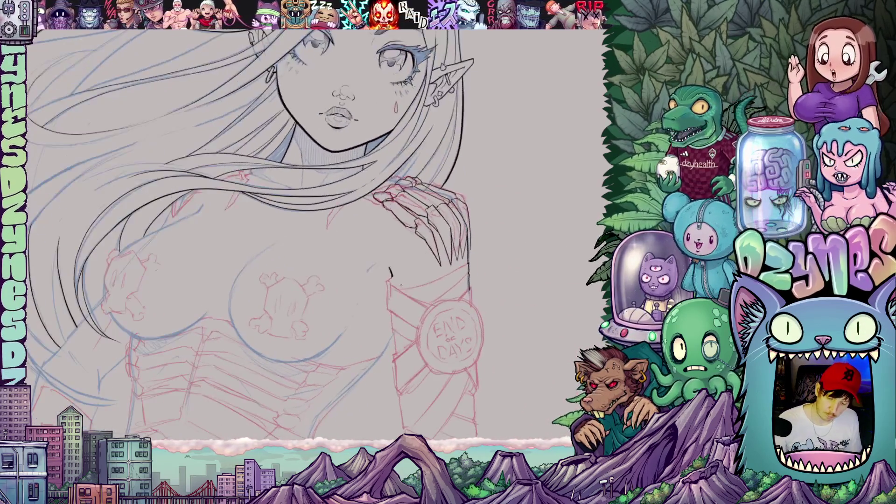
drag(391, 273, 389, 312)
mouse_move(509, 340)
mouse_down()
mouse_move(499, 356)
mouse_move(334, 354)
mouse_move(363, 240)
mouse_move(350, 253)
mouse_move(348, 237)
mouse_up()
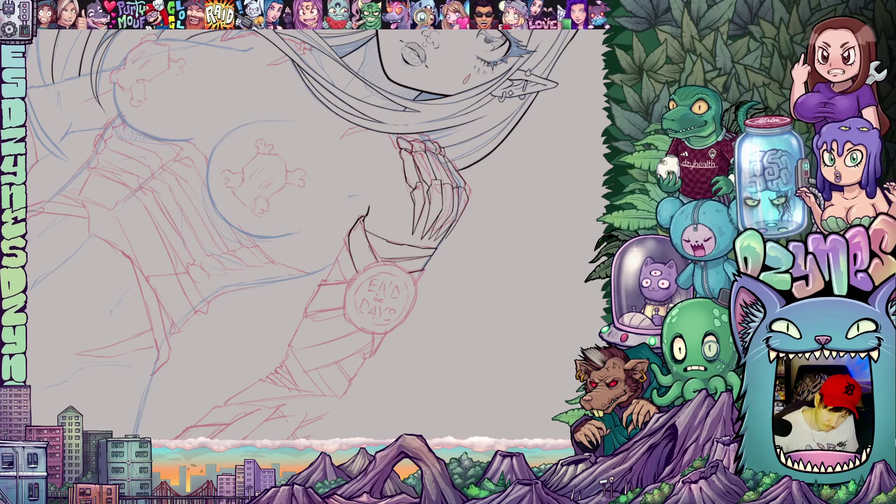
Step: Ink the left and top edges of the round END of DAYS badge
mouse_move(490, 333)
mouse_down()
mouse_move(514, 228)
mouse_move(410, 266)
mouse_up()
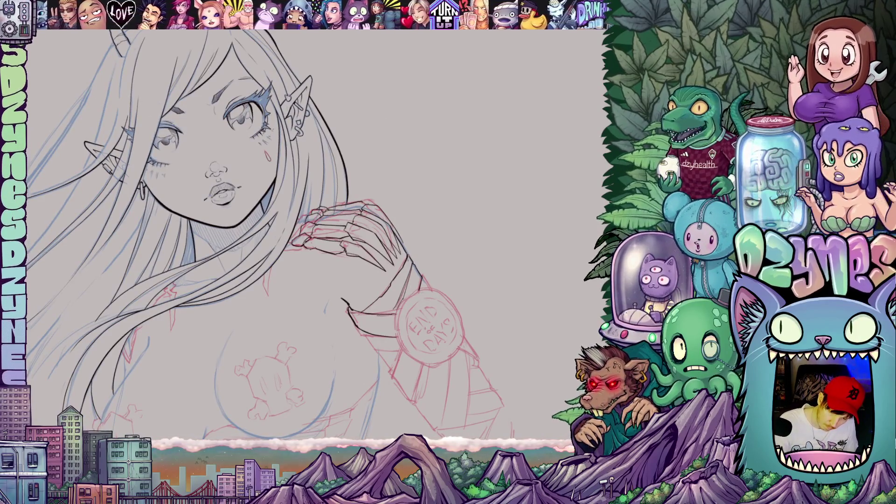
drag(439, 329, 550, 198)
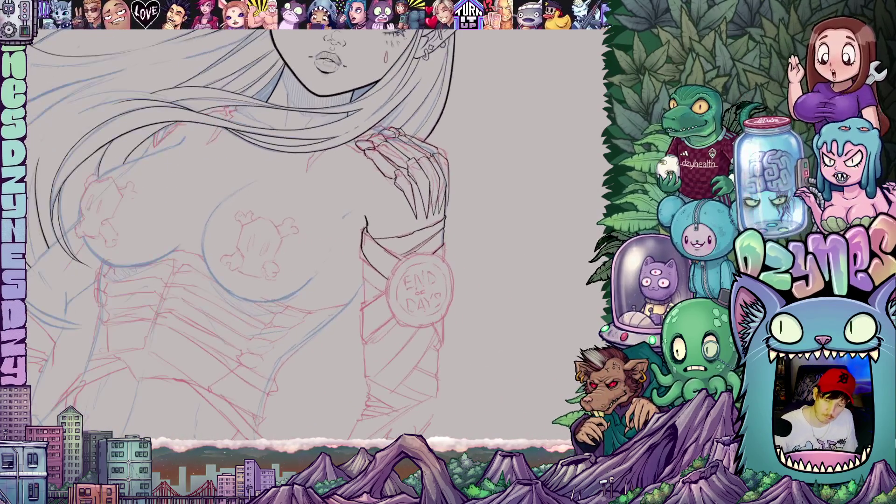
mouse_move(522, 310)
mouse_down()
mouse_move(469, 347)
mouse_move(472, 322)
mouse_up()
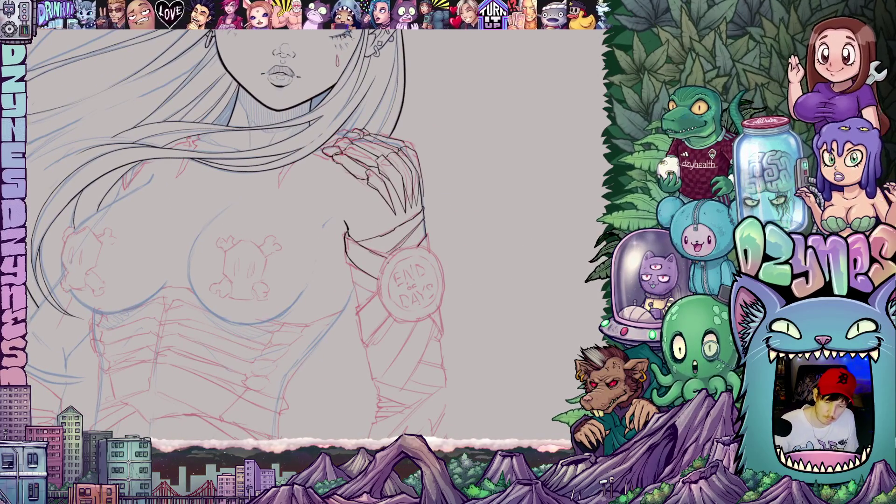
mouse_move(385, 260)
mouse_down()
mouse_move(378, 286)
mouse_move(392, 316)
mouse_move(429, 326)
mouse_up()
mouse_move(366, 269)
mouse_down()
mouse_move(392, 258)
mouse_move(415, 263)
mouse_move(419, 276)
mouse_move(415, 321)
mouse_move(380, 333)
mouse_up()
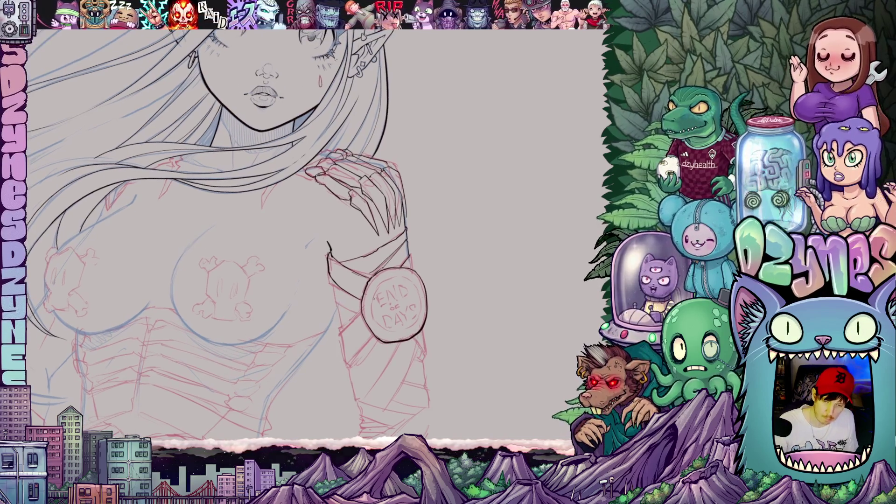
Step: Ink the badge's inner left and right edges and a line running up to it
mouse_move(374, 316)
mouse_down()
mouse_move(374, 294)
mouse_move(400, 277)
mouse_up()
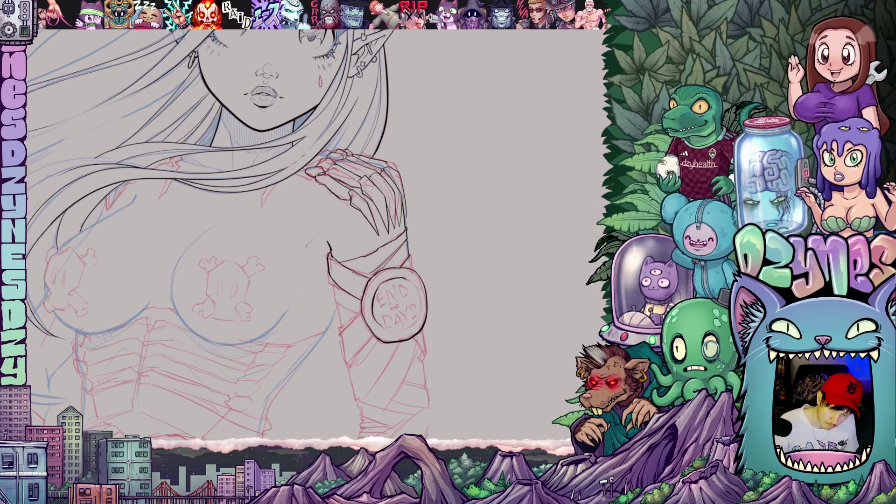
mouse_move(420, 310)
mouse_down()
mouse_move(417, 322)
mouse_move(408, 319)
mouse_up()
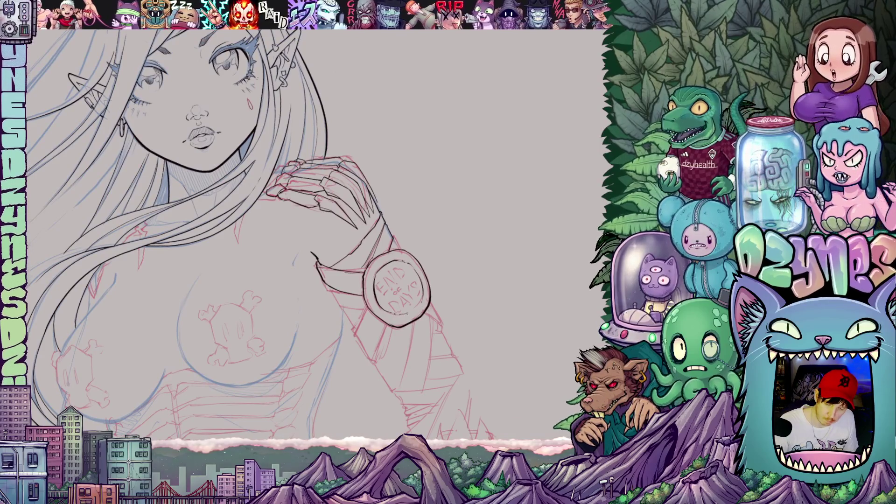
drag(481, 303, 468, 334)
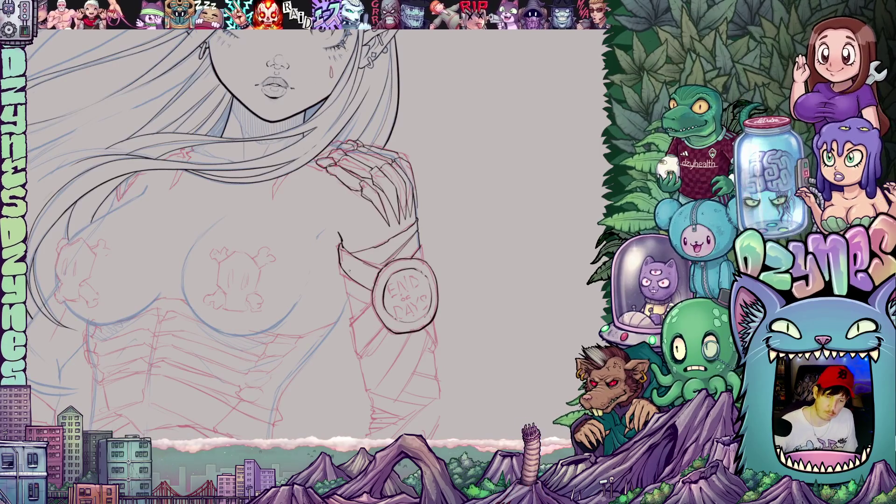
drag(456, 268, 448, 280)
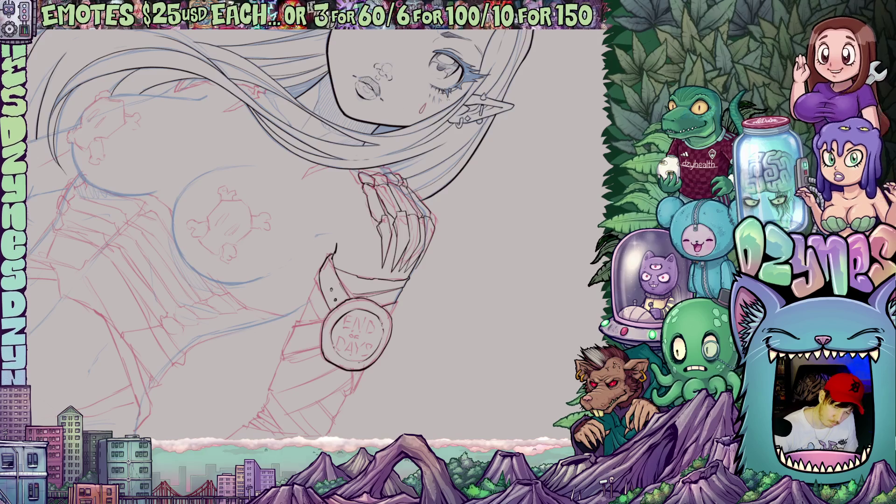
drag(455, 252, 452, 241)
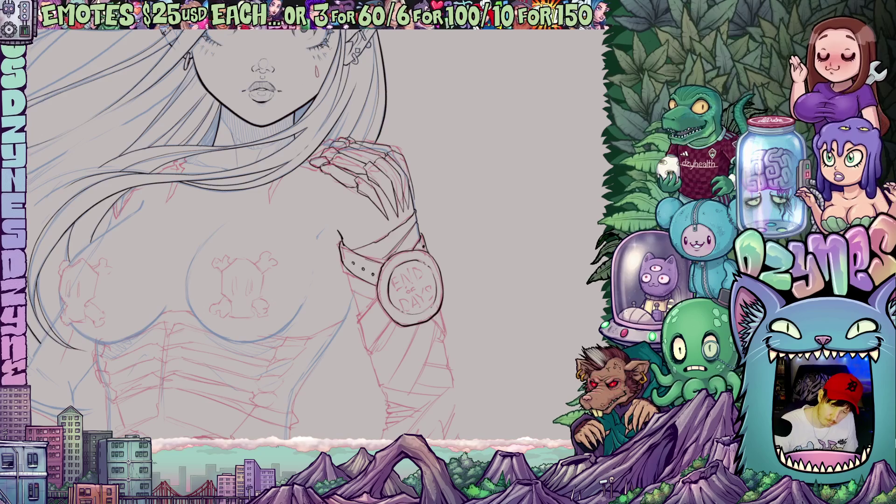
drag(327, 261, 366, 182)
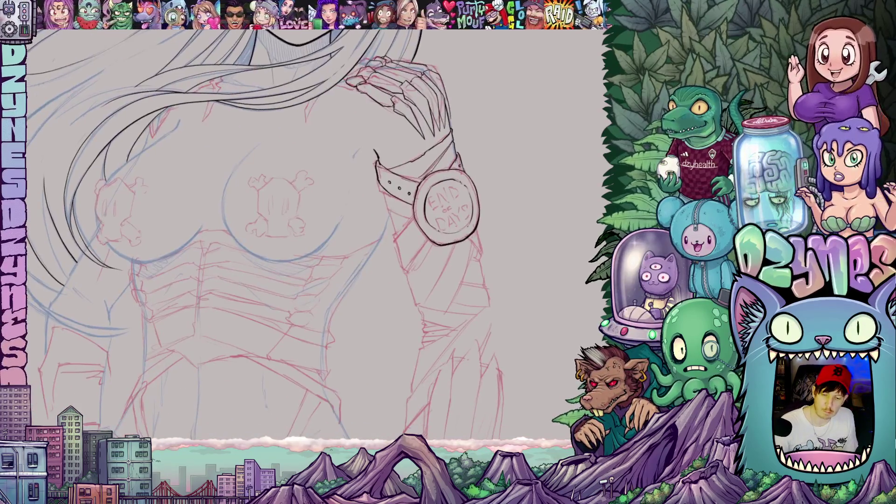
mouse_move(392, 241)
mouse_down()
mouse_move(417, 216)
mouse_move(404, 271)
mouse_move(431, 237)
mouse_up()
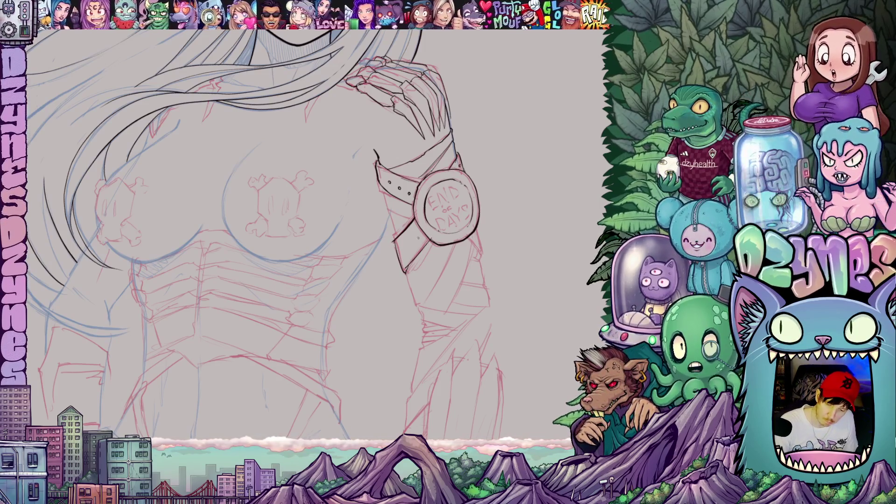
Step: Ink the line below the wristband strap and the bracer's left and lower right edges
mouse_move(448, 274)
mouse_down()
mouse_move(484, 298)
mouse_move(483, 248)
mouse_up()
drag(393, 302, 402, 329)
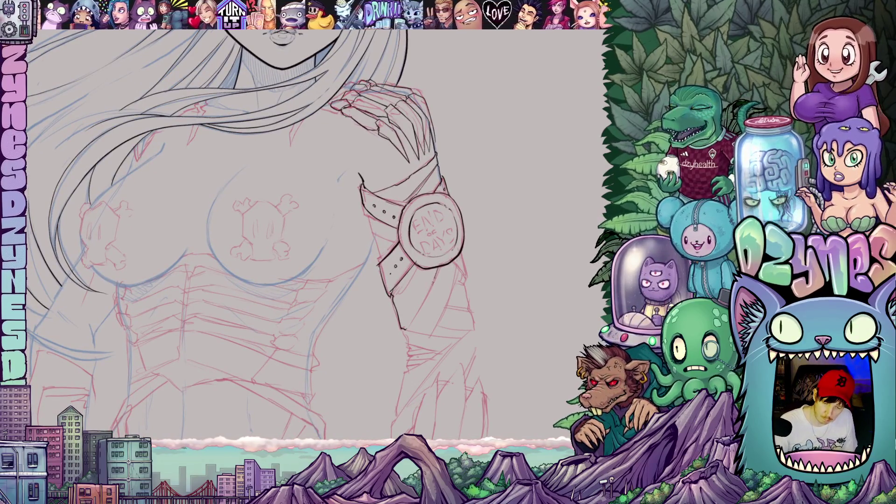
drag(457, 286, 452, 259)
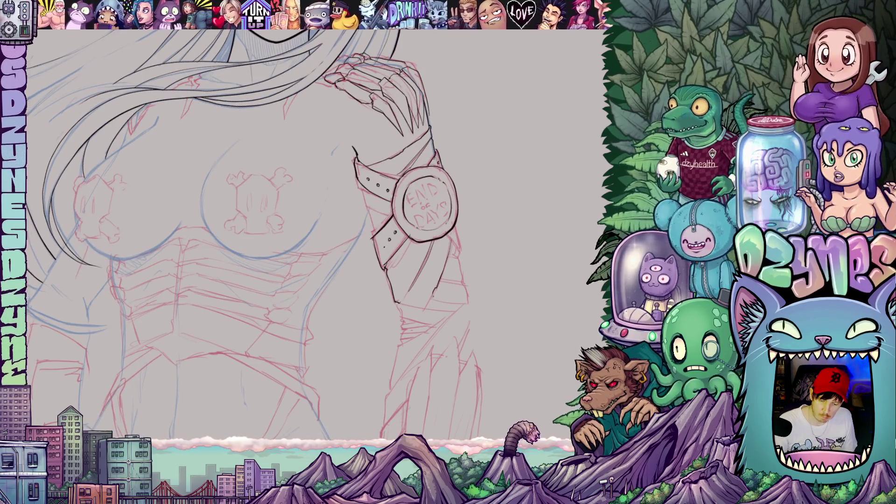
drag(497, 252, 456, 335)
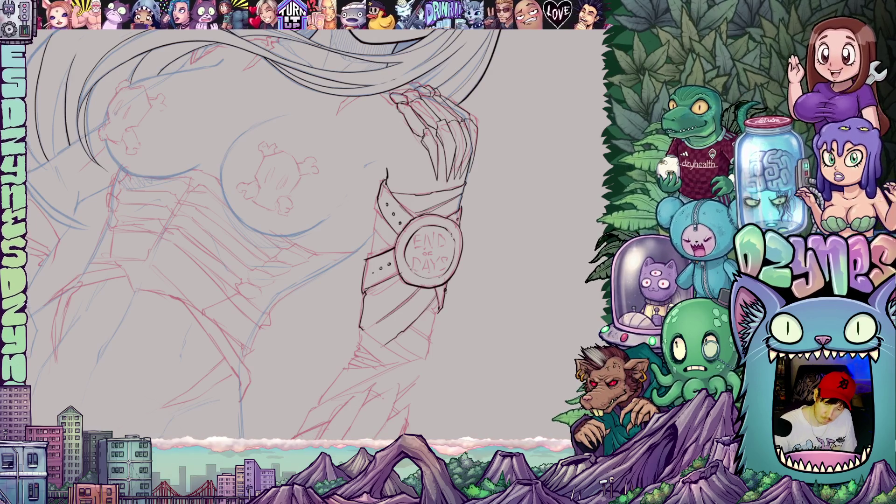
mouse_move(467, 315)
mouse_down()
mouse_move(483, 301)
mouse_move(502, 306)
mouse_move(299, 371)
mouse_move(287, 305)
mouse_move(303, 349)
mouse_up()
drag(276, 299, 281, 332)
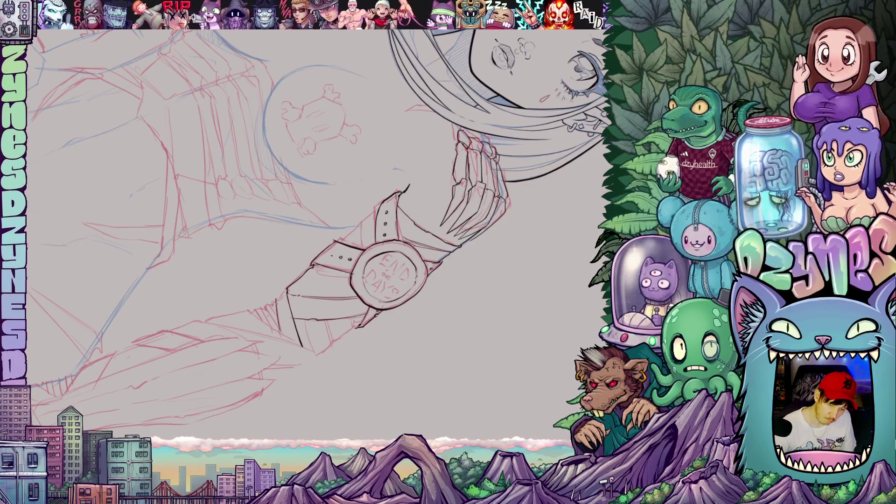
mouse_move(419, 336)
mouse_down()
mouse_move(401, 364)
mouse_move(405, 379)
mouse_move(329, 331)
mouse_up()
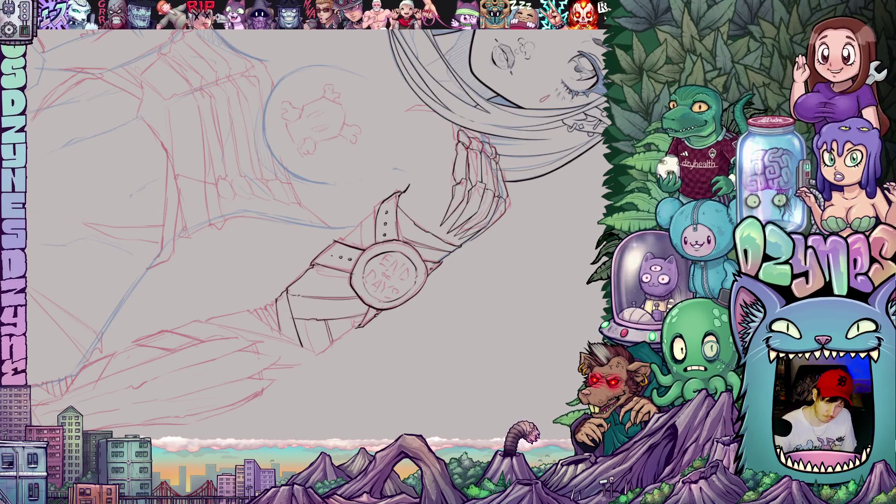
drag(400, 357, 486, 226)
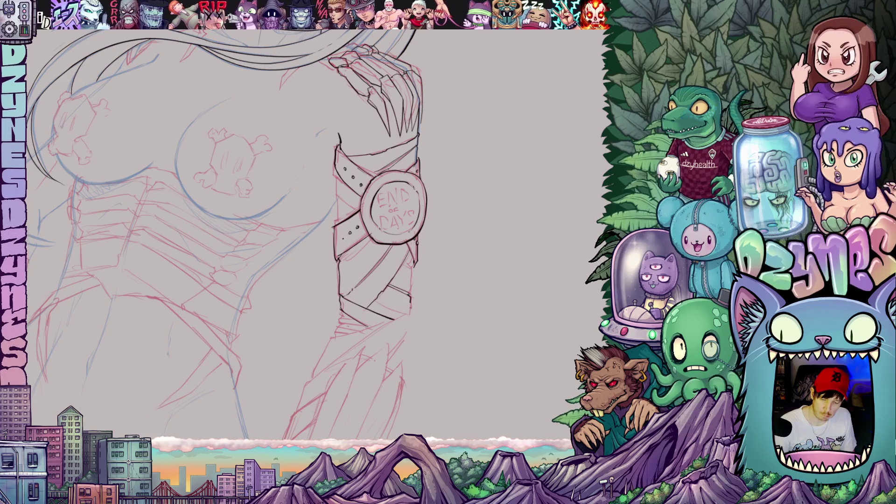
drag(396, 344, 412, 312)
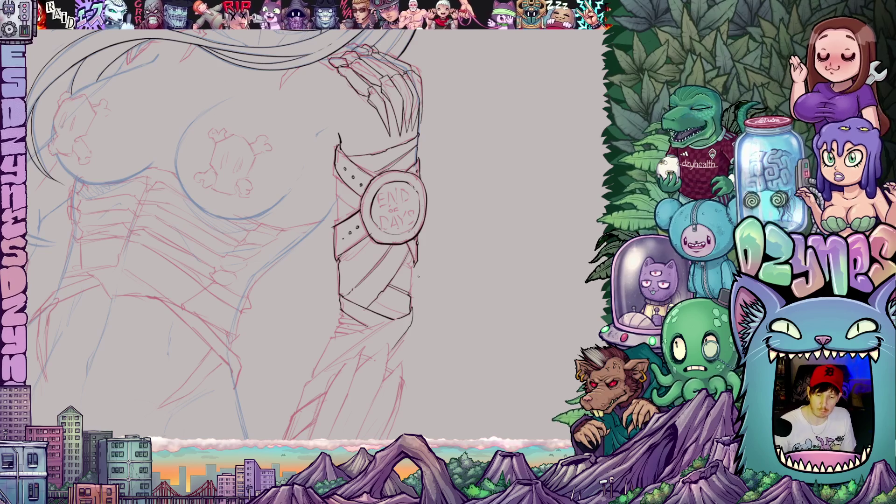
mouse_move(404, 269)
mouse_down()
mouse_move(413, 262)
mouse_move(371, 224)
mouse_up()
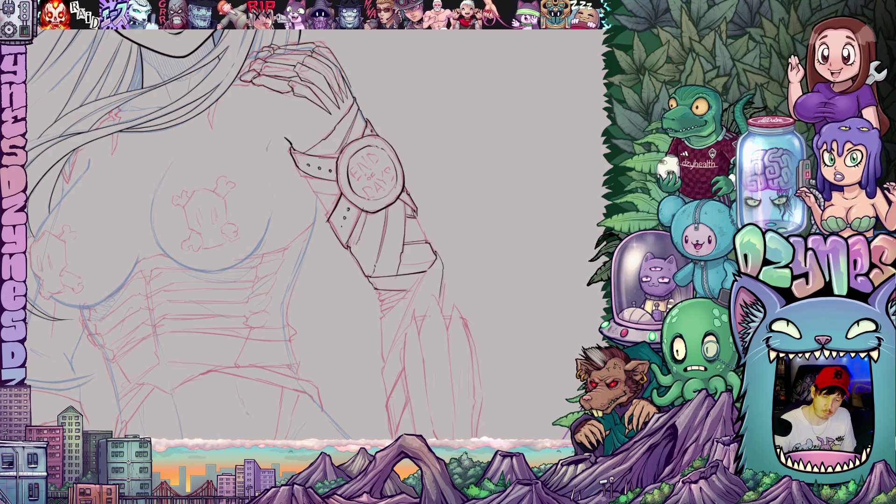
Step: Fit the whole figure in view and rotate the canvas back upright
key(ctrl+0)
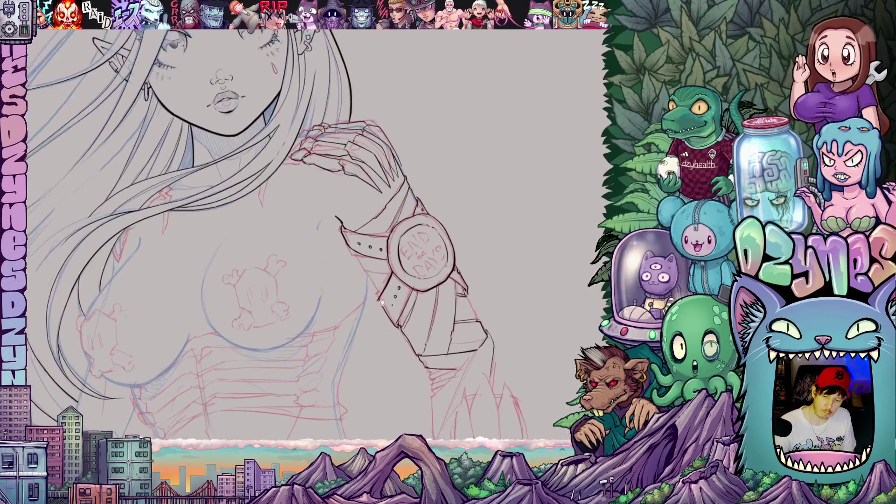
scroll(336, 344, up, 5)
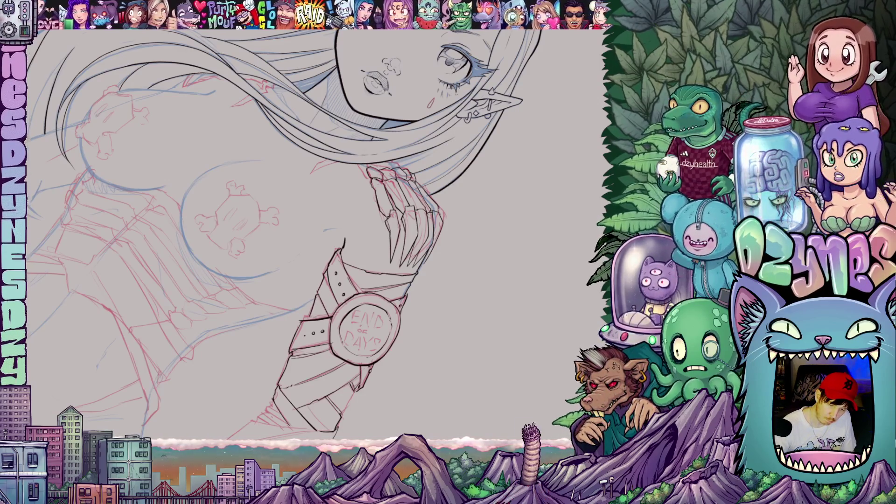
mouse_move(437, 331)
mouse_down()
mouse_move(505, 295)
mouse_move(475, 358)
mouse_move(418, 395)
mouse_up()
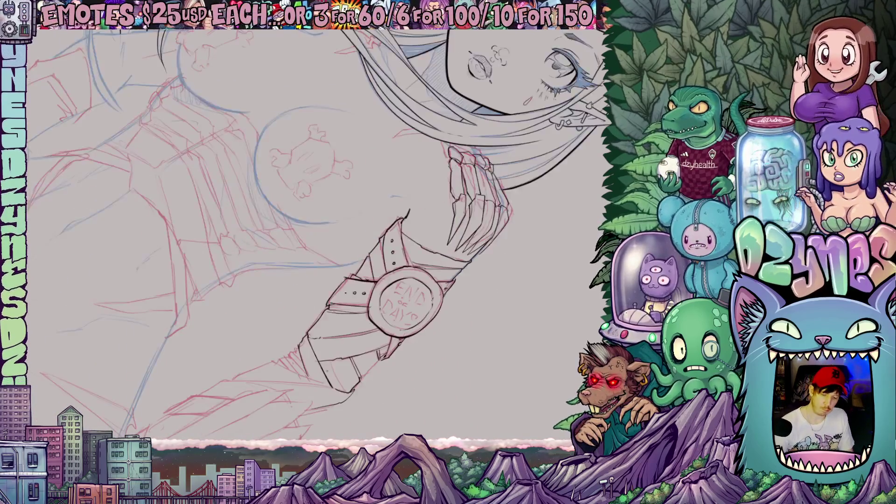
mouse_move(336, 373)
mouse_down()
mouse_move(433, 336)
mouse_move(507, 245)
mouse_move(494, 200)
mouse_move(499, 257)
mouse_up()
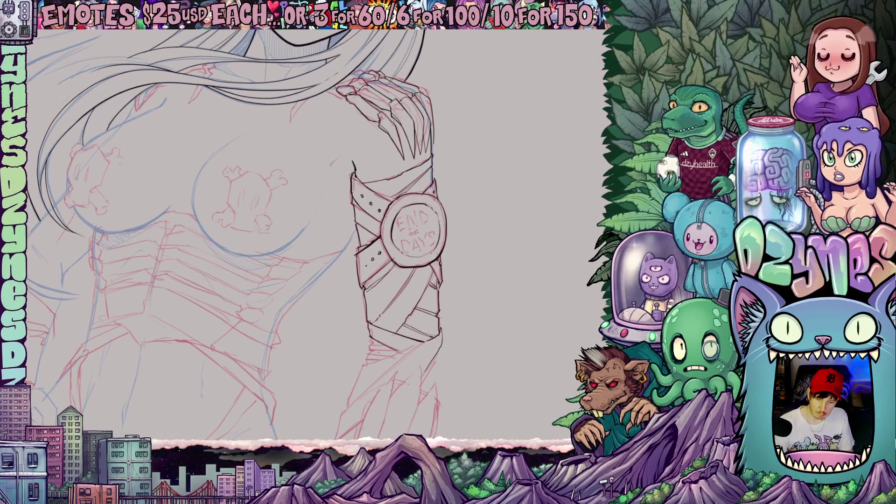
scroll(466, 297, down, 5)
mouse_move(466, 297)
mouse_down()
mouse_move(514, 261)
mouse_move(533, 276)
mouse_move(516, 230)
mouse_move(517, 292)
mouse_move(480, 273)
mouse_up()
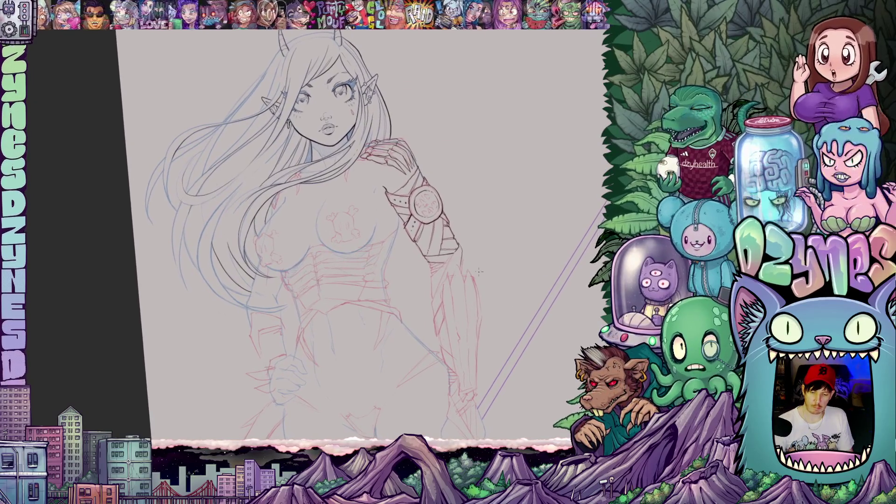
Step: Ink the forearm's right and inner edges below the armband
scroll(478, 279, up, 3)
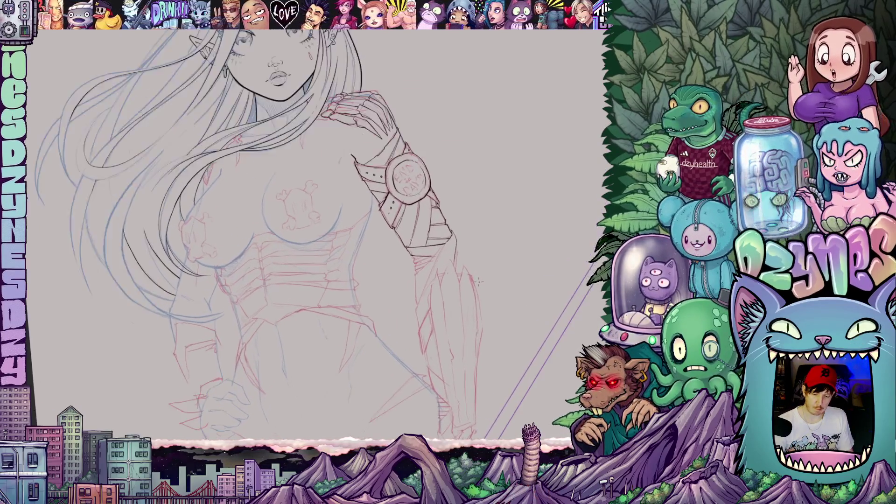
drag(496, 291, 447, 277)
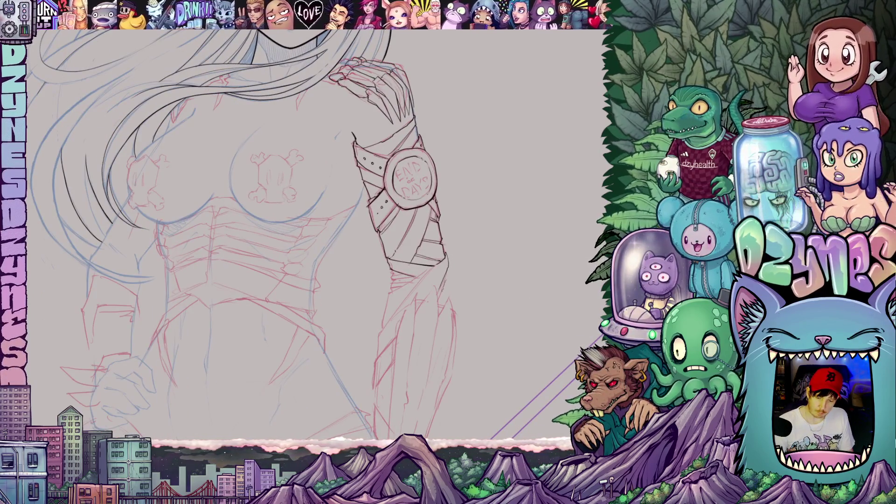
drag(454, 310, 449, 269)
mouse_move(472, 323)
mouse_down()
mouse_move(471, 336)
mouse_move(485, 279)
mouse_move(455, 229)
mouse_move(444, 219)
mouse_move(400, 229)
mouse_move(427, 385)
mouse_up()
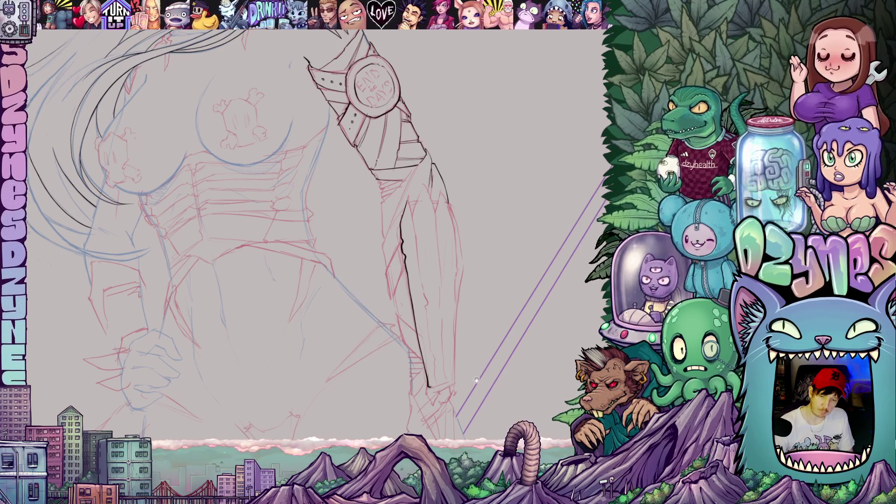
drag(466, 357, 441, 361)
drag(383, 201, 380, 213)
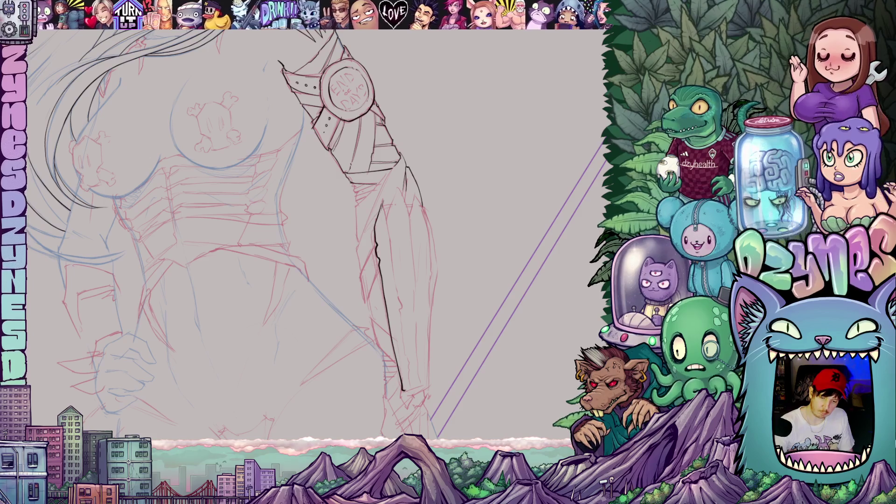
drag(391, 257, 411, 392)
Step: Ink a peaked spike and short strokes along the forearm's right edge
scroll(317, 233, up, 3)
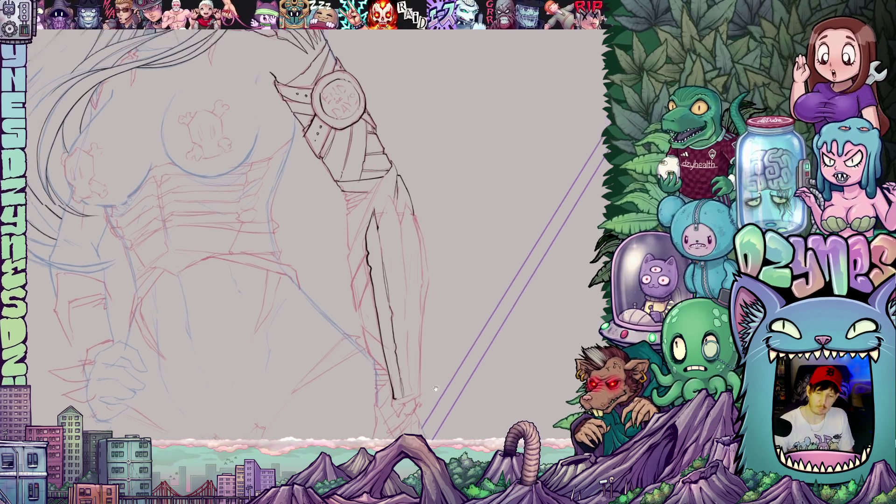
mouse_move(389, 284)
mouse_down()
mouse_move(400, 253)
mouse_move(411, 274)
mouse_move(398, 252)
mouse_move(391, 254)
mouse_move(398, 341)
mouse_up()
scroll(313, 253, down, 2)
scroll(314, 253, down, 3)
mouse_move(391, 310)
mouse_down()
mouse_move(393, 330)
mouse_move(405, 260)
mouse_up()
scroll(313, 253, up, 3)
mouse_move(400, 300)
mouse_down()
mouse_move(398, 236)
mouse_move(392, 213)
mouse_move(381, 213)
mouse_move(404, 247)
mouse_move(402, 346)
mouse_move(438, 257)
mouse_up()
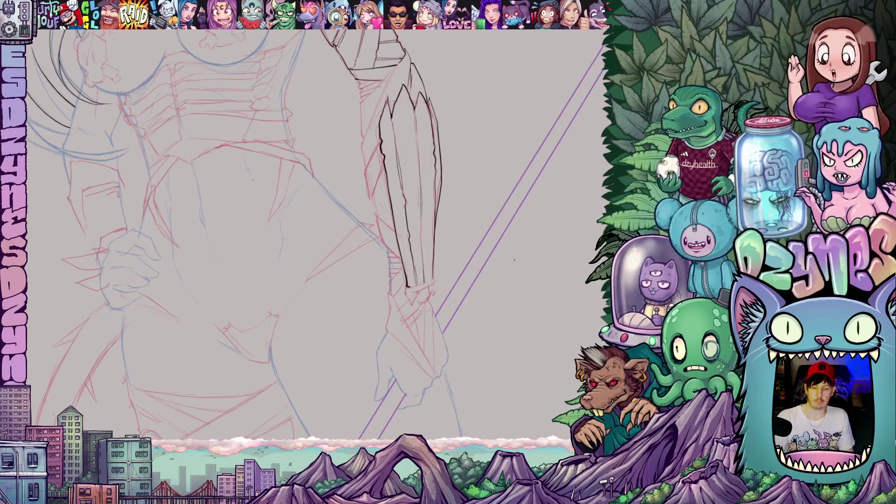
scroll(446, 266, down, 5)
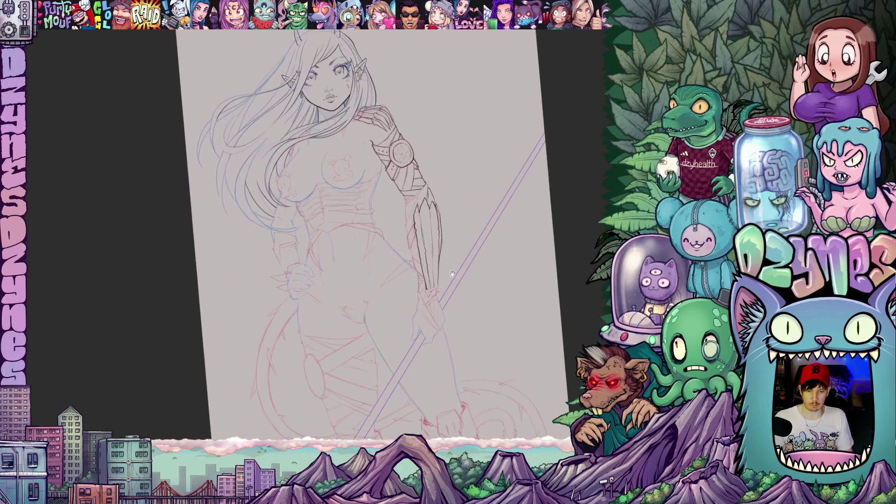
Step: Ink the base and right edge of the forearm spike
scroll(446, 267, up, 4)
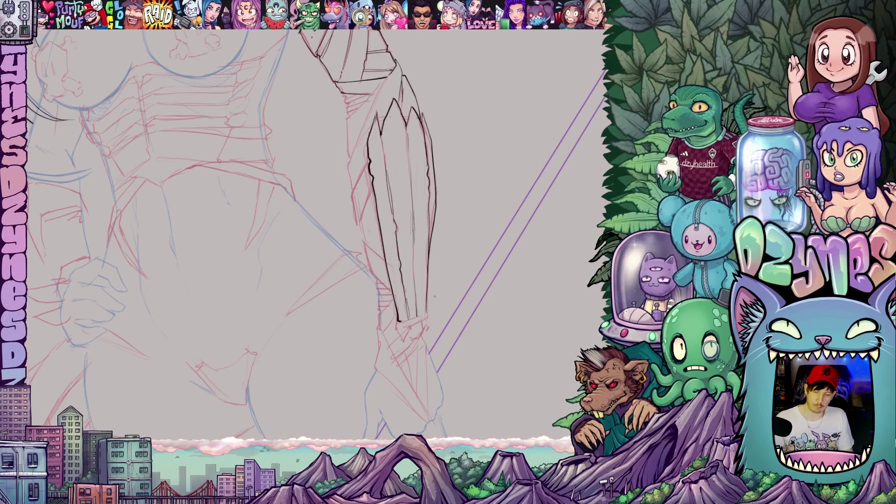
drag(495, 356, 448, 320)
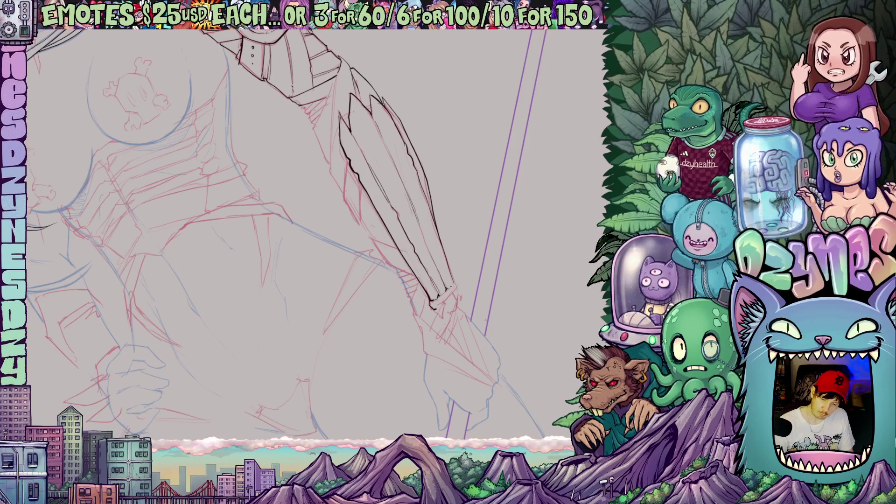
drag(490, 322, 423, 356)
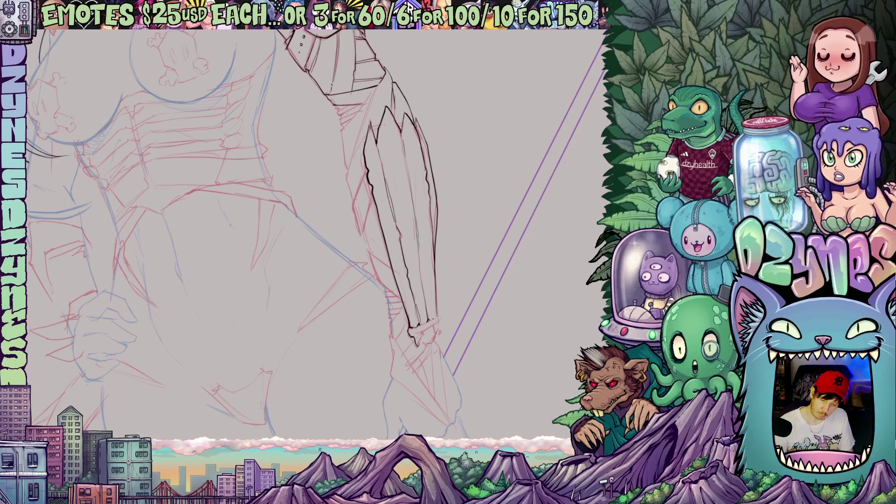
drag(426, 342, 439, 321)
mouse_move(419, 353)
mouse_down()
mouse_move(386, 285)
mouse_move(404, 331)
mouse_up()
drag(408, 267, 409, 329)
Step: Ink a line down the forearm plus the blade's lower and left edges
mouse_move(487, 365)
mouse_down()
mouse_move(345, 313)
mouse_move(339, 303)
mouse_move(334, 319)
mouse_move(366, 380)
mouse_up()
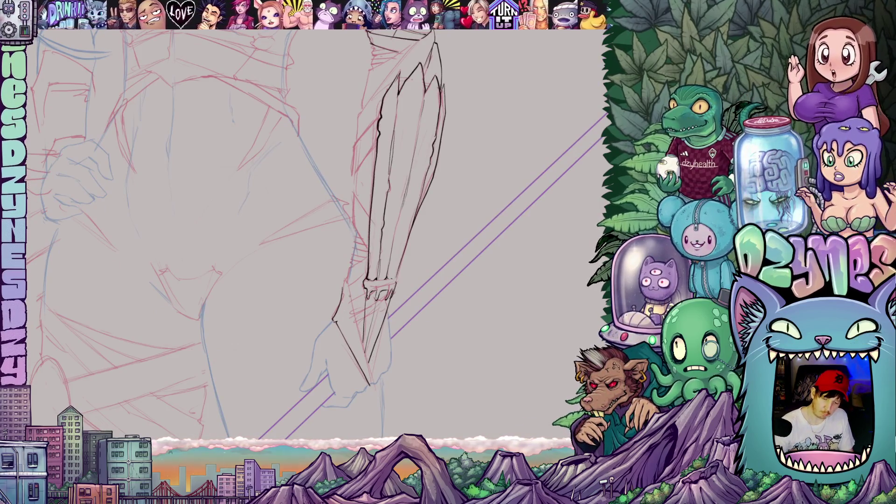
drag(350, 293, 374, 384)
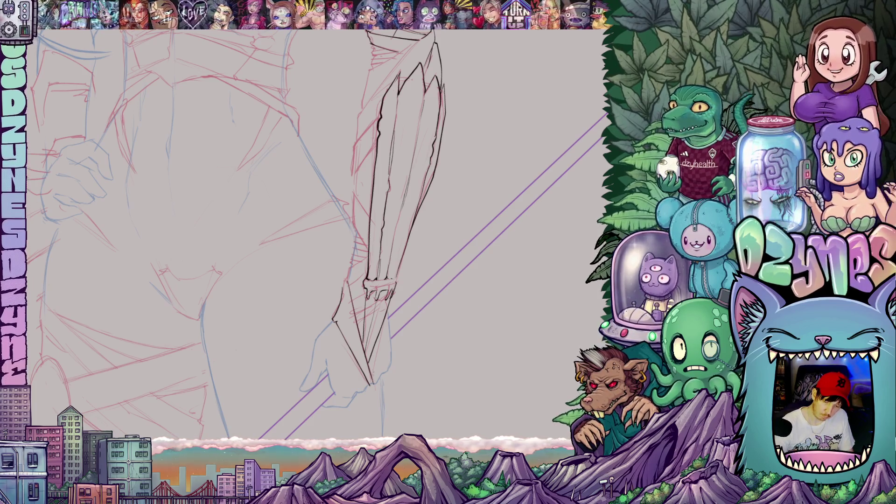
mouse_move(386, 318)
mouse_down()
mouse_move(373, 373)
mouse_move(436, 378)
mouse_up()
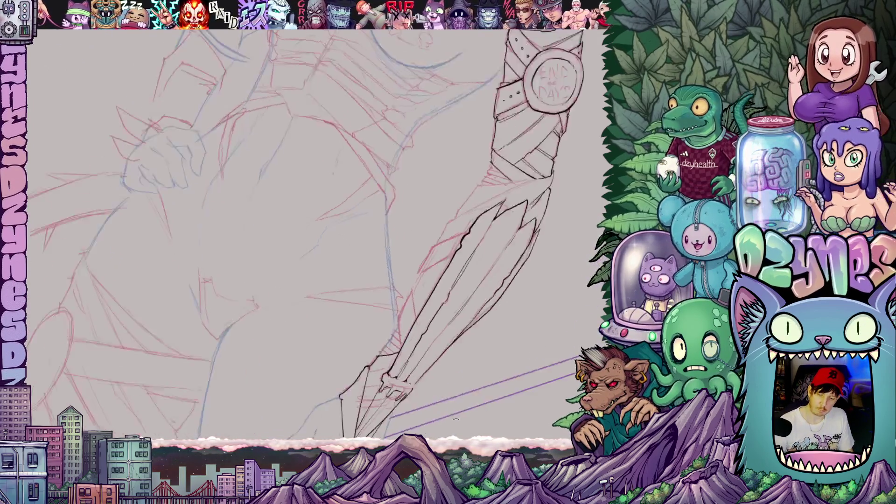
mouse_move(390, 352)
mouse_down()
mouse_move(391, 324)
mouse_move(409, 293)
mouse_move(406, 331)
mouse_up()
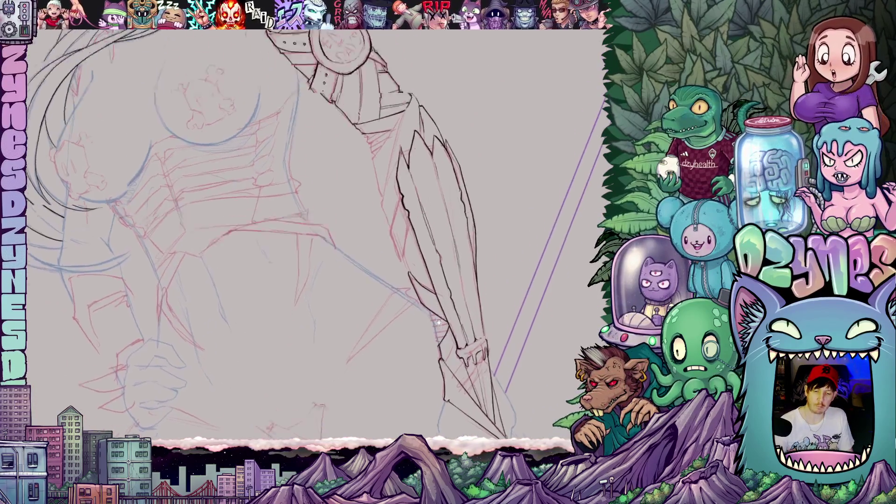
Step: Extend the blade's left edge ink line upward and down toward the grip
mouse_move(394, 294)
mouse_down()
mouse_move(401, 256)
mouse_move(390, 288)
mouse_move(391, 227)
mouse_up()
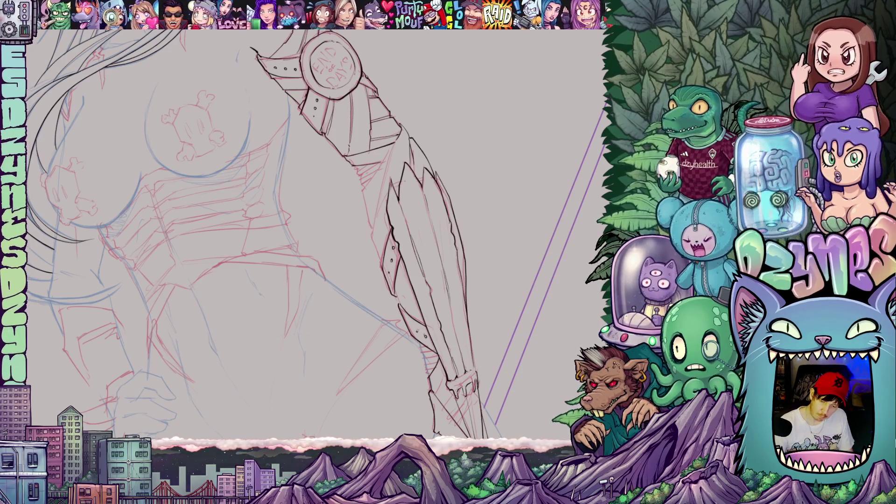
drag(522, 336, 450, 355)
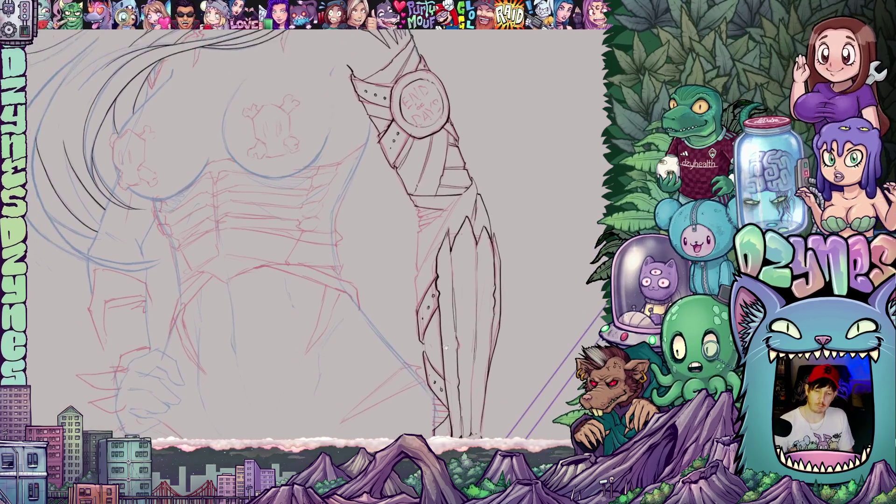
drag(422, 268, 411, 303)
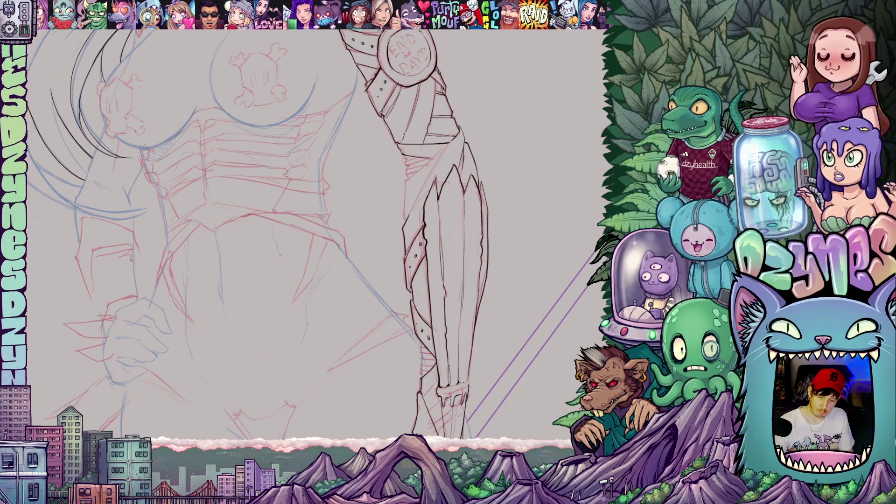
drag(423, 180, 415, 277)
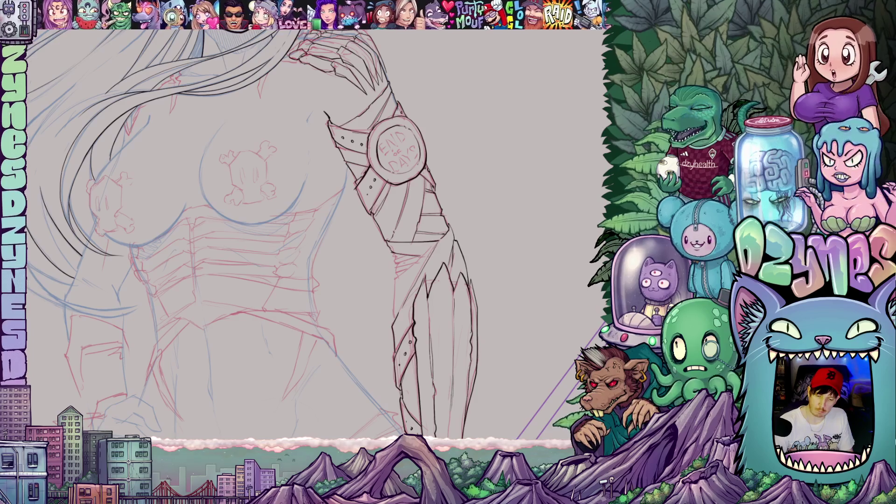
mouse_move(434, 242)
mouse_down()
mouse_move(395, 286)
mouse_move(395, 304)
mouse_up()
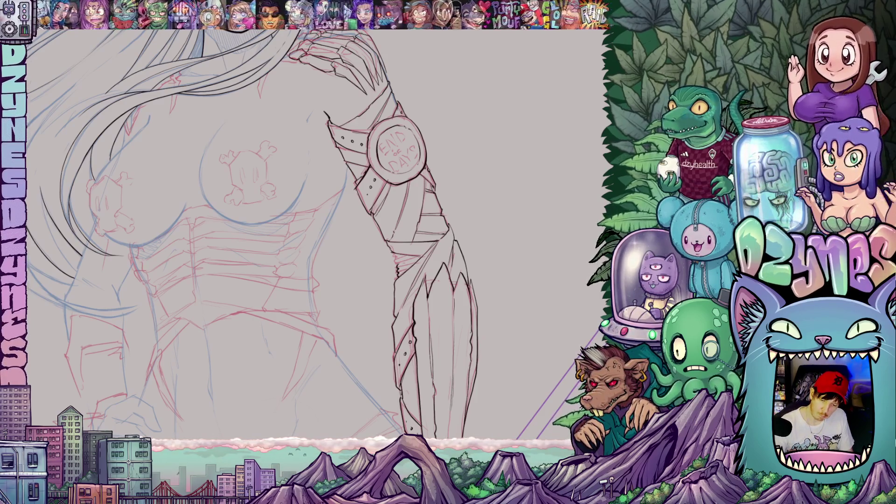
Step: Add short strokes along the blade edge and zoom out to check the figure
drag(420, 261, 441, 330)
drag(409, 256, 400, 273)
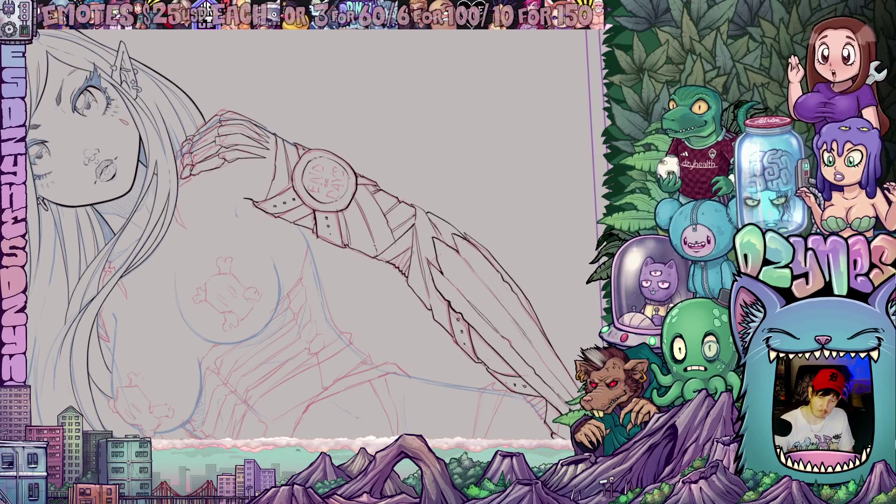
drag(412, 244, 398, 265)
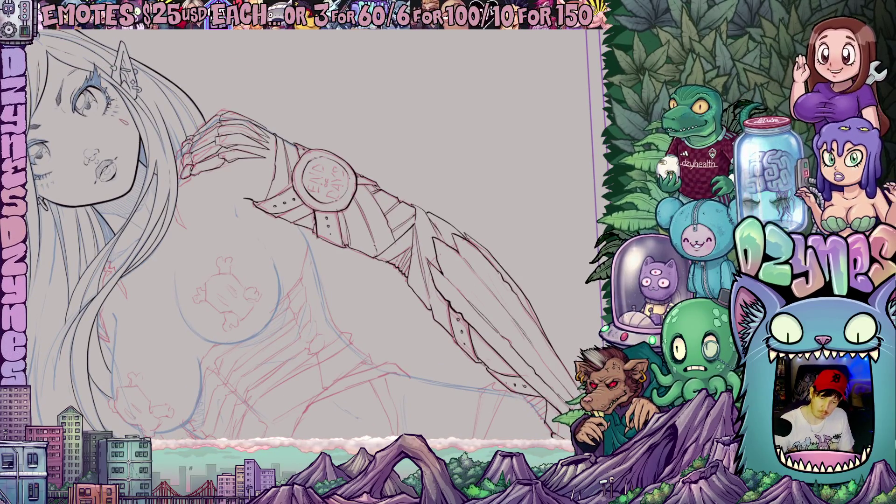
mouse_move(465, 144)
mouse_down()
mouse_move(478, 170)
mouse_move(481, 281)
mouse_move(470, 314)
mouse_move(468, 244)
mouse_up()
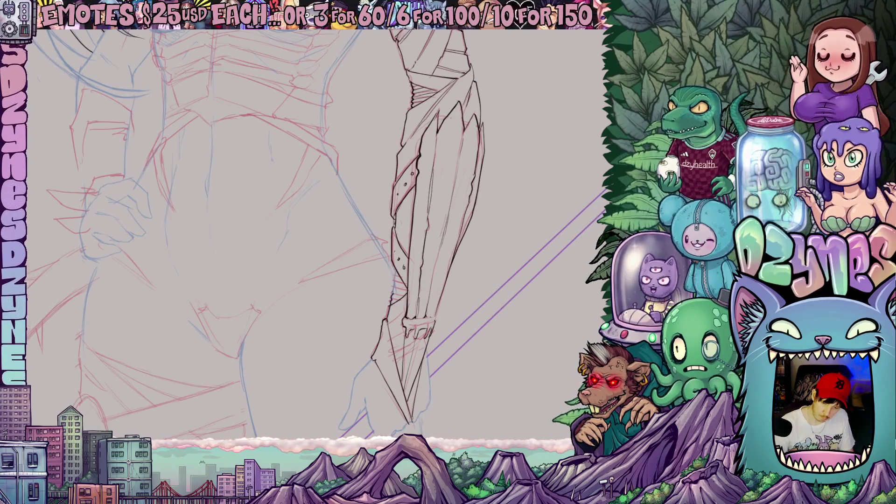
drag(468, 244, 467, 177)
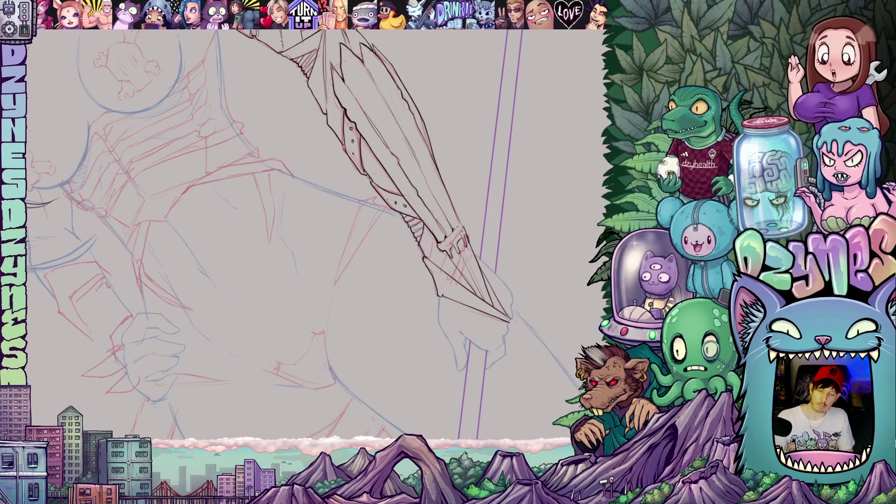
drag(467, 177, 438, 241)
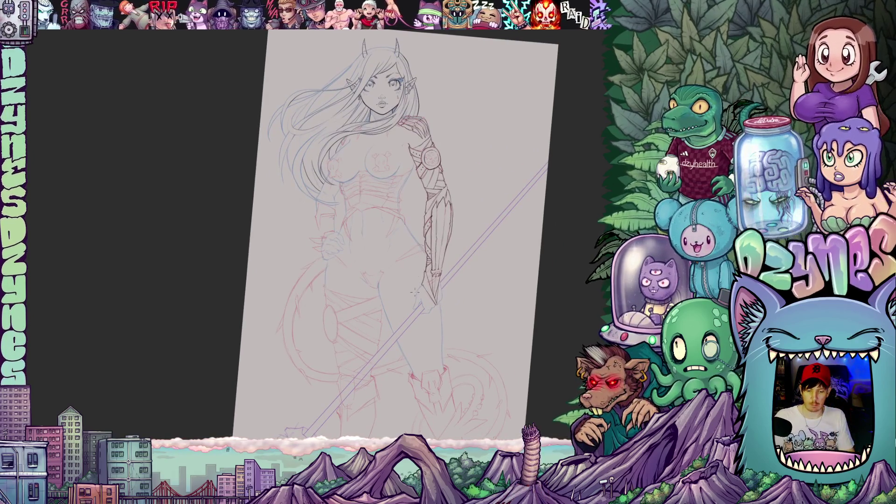
Step: Ink the edges of the hand gripping the staff with a few refining strokes
scroll(415, 280, up, 6)
drag(425, 294, 503, 296)
mouse_move(428, 222)
mouse_down()
mouse_move(415, 267)
mouse_move(419, 317)
mouse_move(428, 313)
mouse_move(436, 276)
mouse_up()
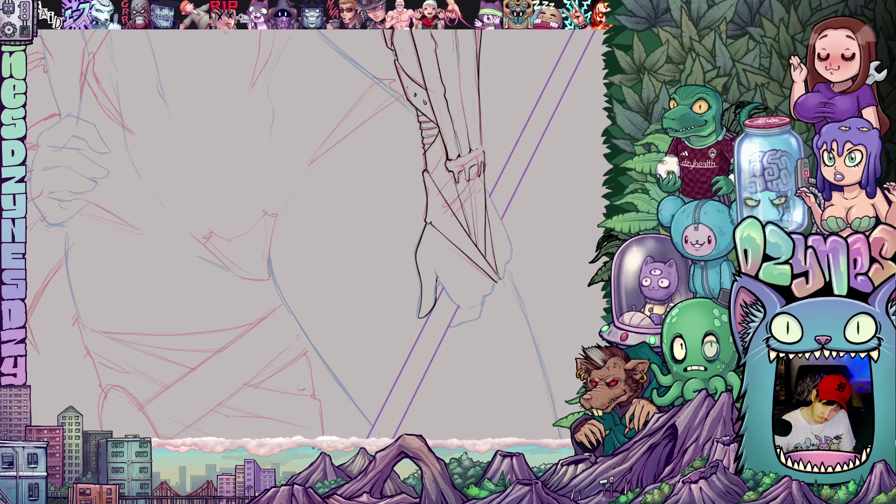
mouse_move(517, 322)
mouse_down()
mouse_move(394, 286)
mouse_move(404, 318)
mouse_up()
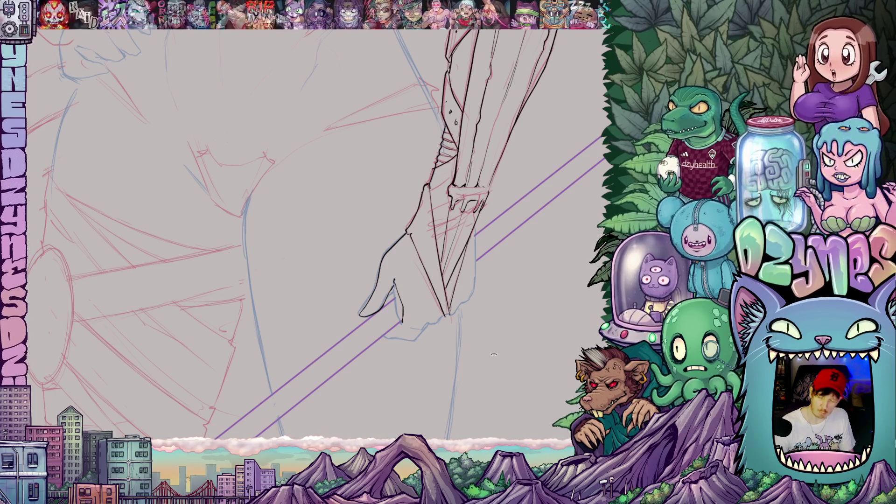
drag(489, 353, 461, 327)
drag(488, 353, 456, 370)
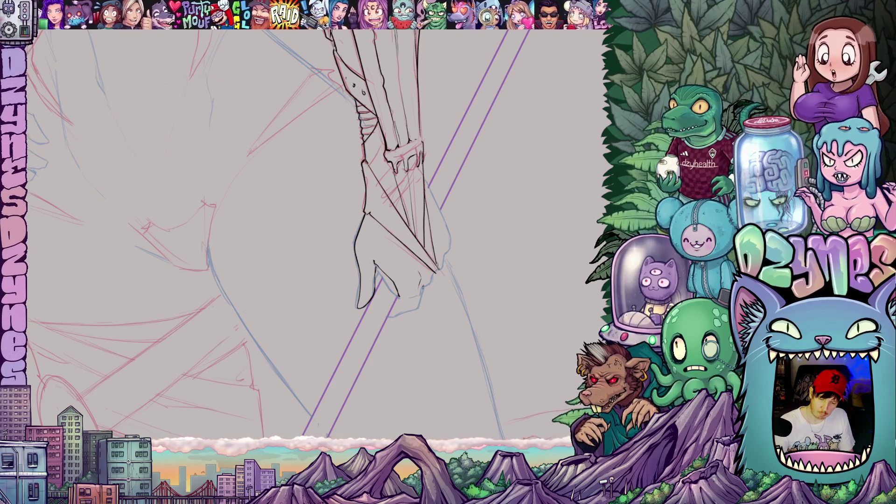
drag(423, 286, 414, 312)
drag(500, 327, 489, 317)
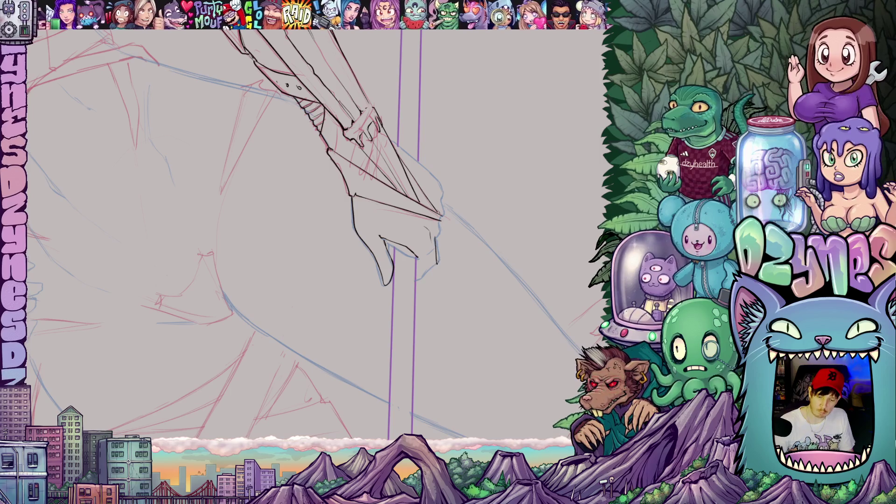
Step: Ink the right edge of the lower forearm
drag(447, 278, 467, 262)
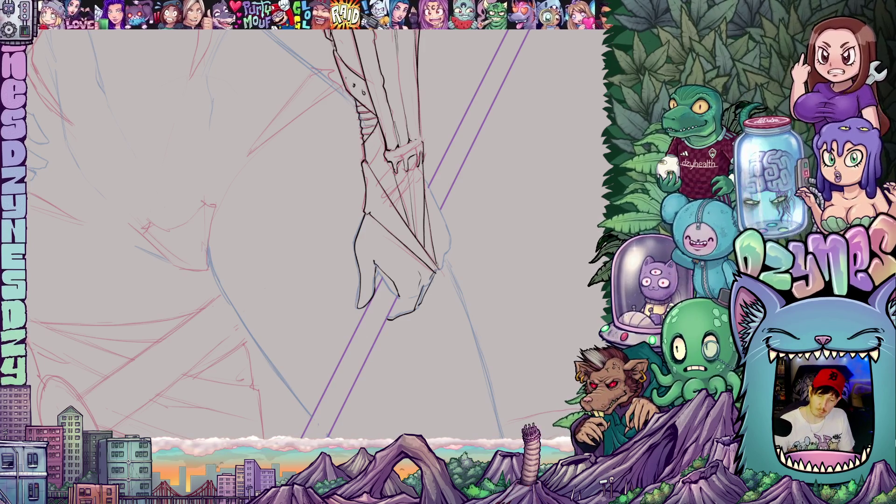
drag(392, 233, 397, 264)
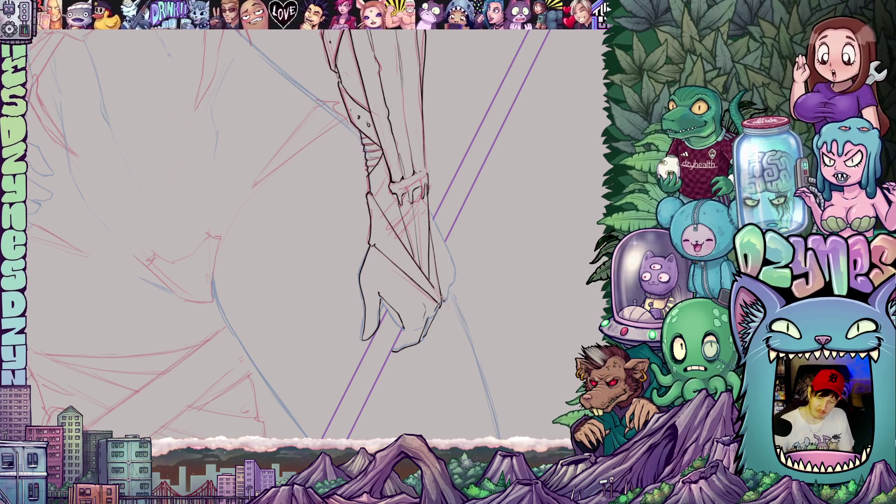
drag(455, 277, 447, 327)
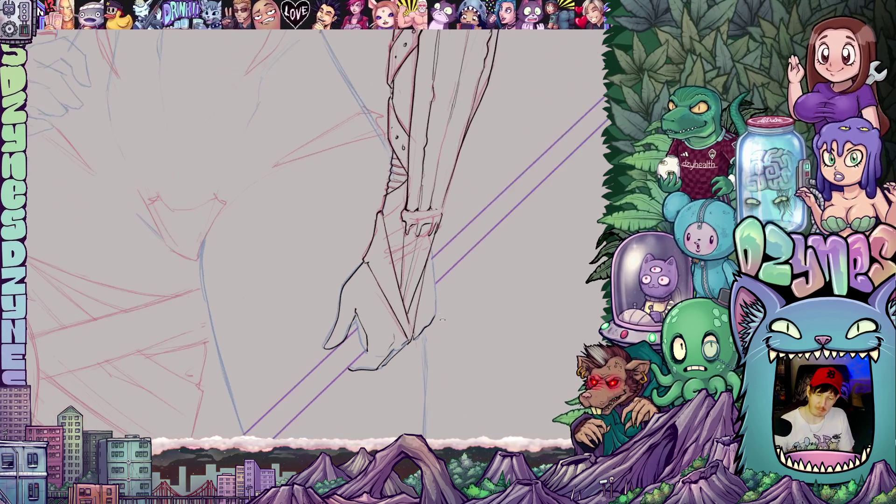
mouse_move(429, 255)
mouse_down()
mouse_move(434, 291)
mouse_move(449, 305)
mouse_move(503, 291)
mouse_move(515, 304)
mouse_move(492, 328)
mouse_up()
drag(485, 376, 446, 291)
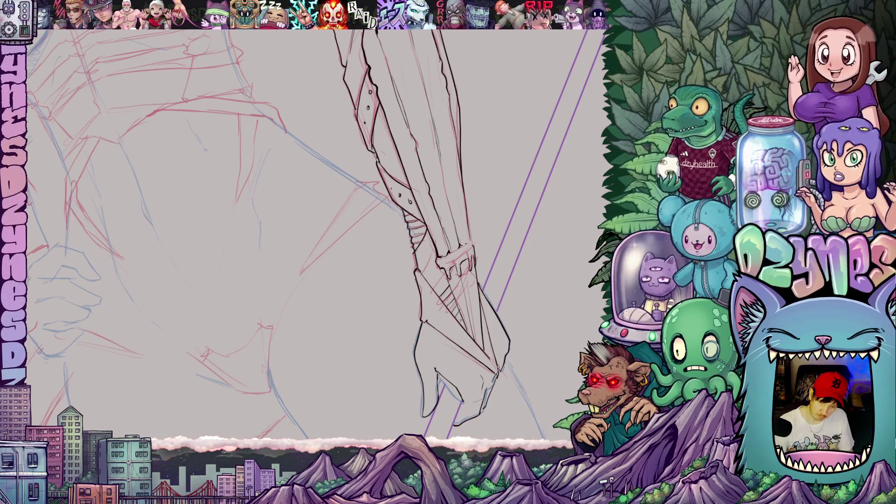
drag(550, 305, 530, 345)
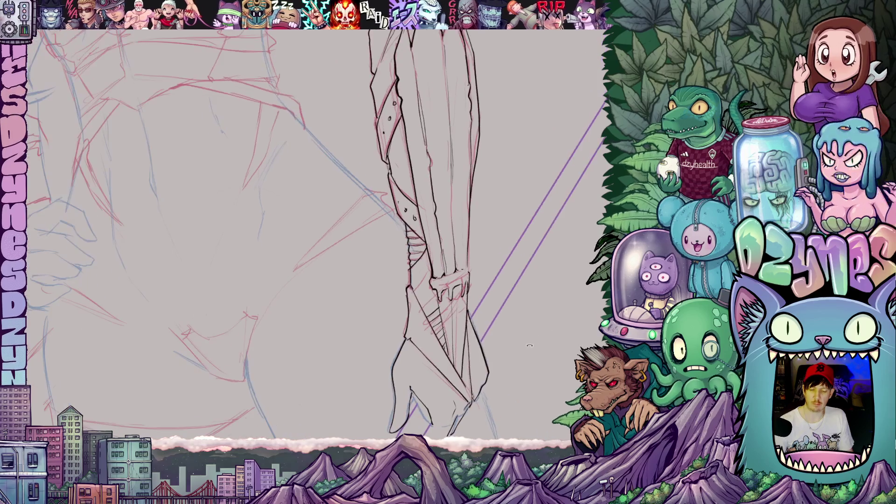
drag(500, 317, 527, 319)
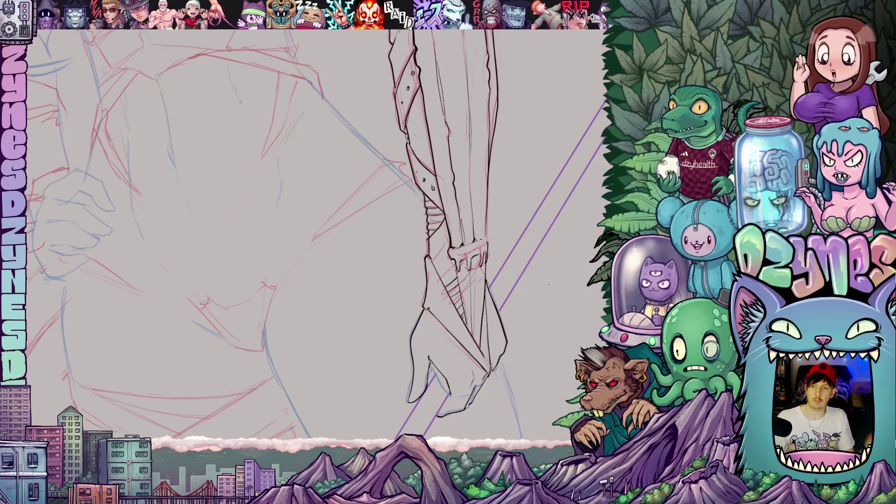
scroll(522, 280, down, 3)
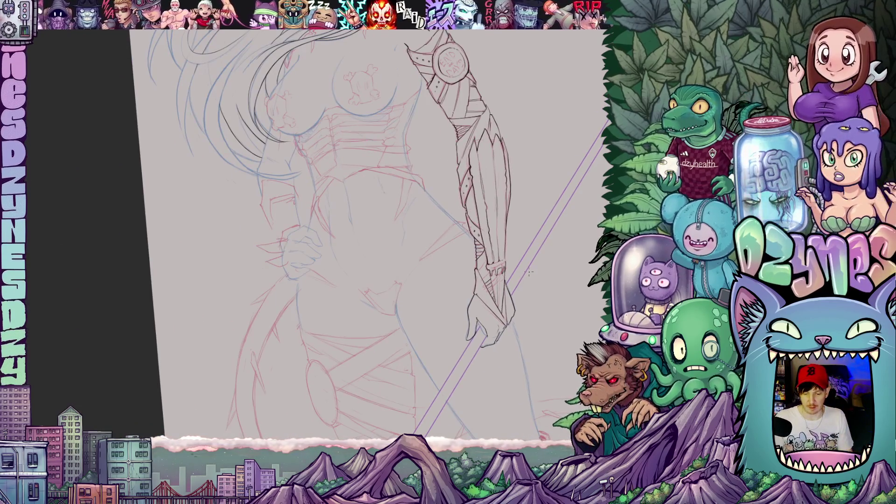
drag(535, 269, 477, 142)
scroll(434, 235, up, 6)
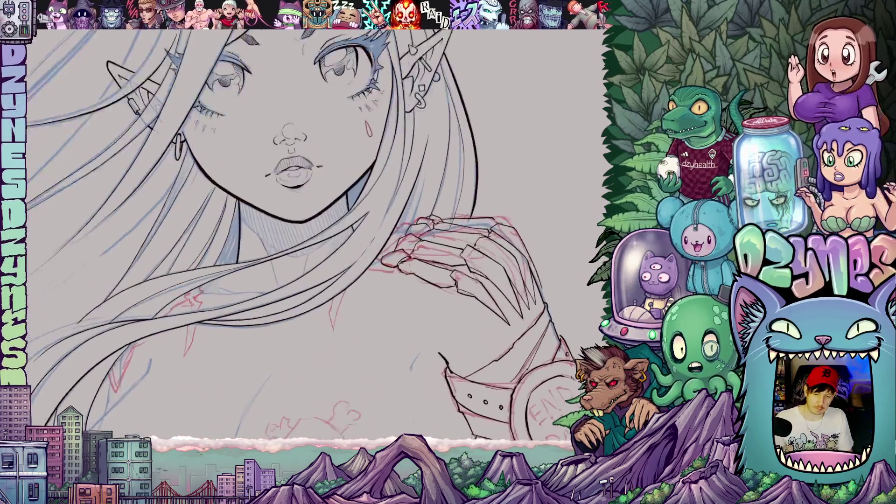
drag(434, 236, 420, 201)
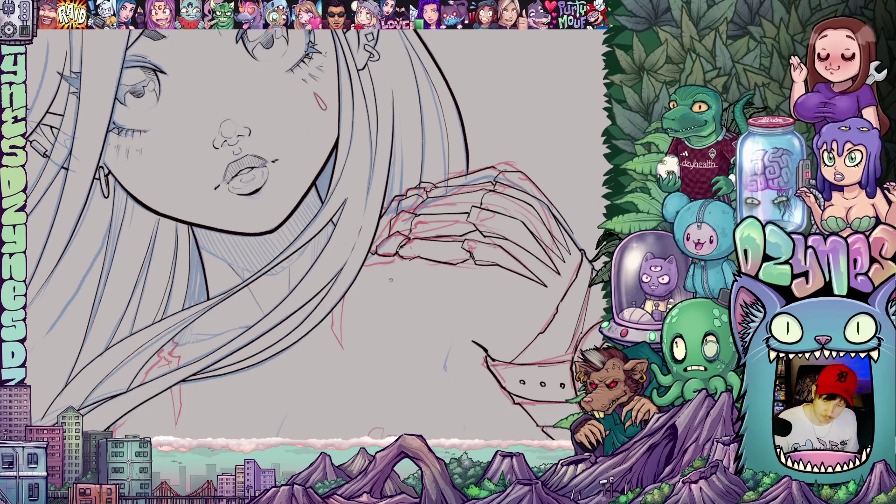
drag(362, 268, 399, 264)
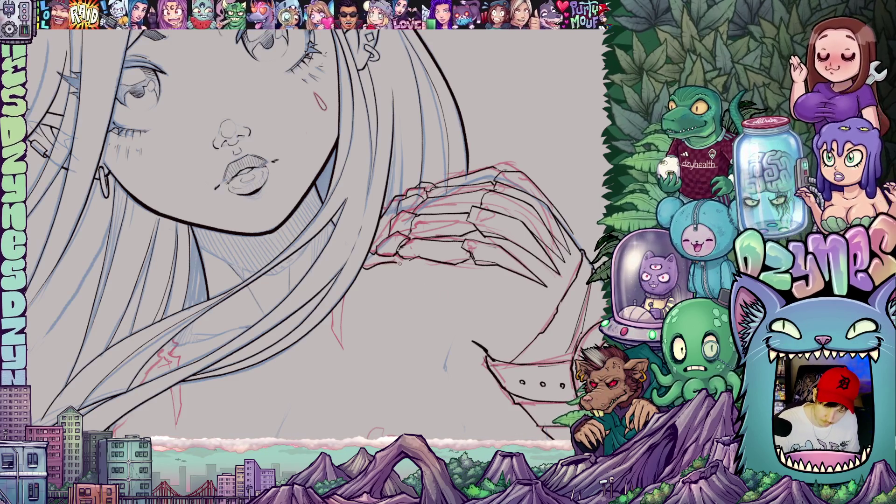
drag(423, 328, 430, 257)
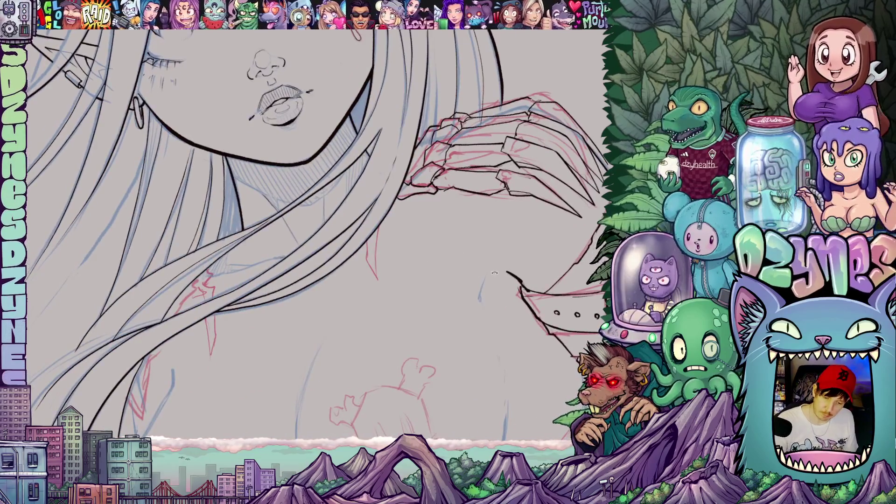
drag(491, 272, 365, 237)
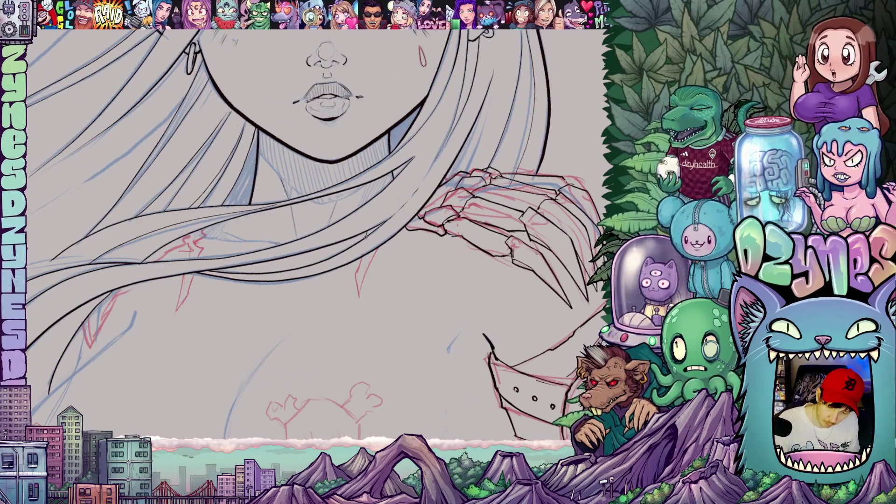
mouse_move(363, 256)
mouse_down()
mouse_move(358, 297)
mouse_move(371, 262)
mouse_move(383, 312)
mouse_up()
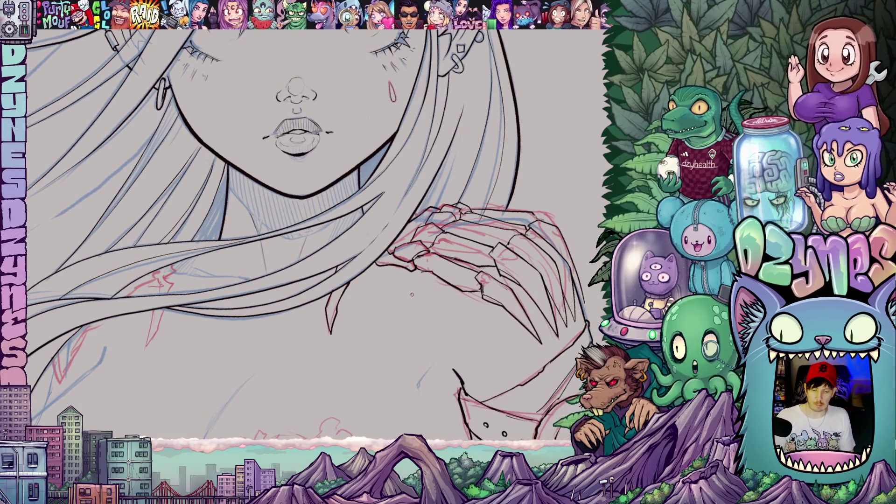
scroll(411, 294, down, 5)
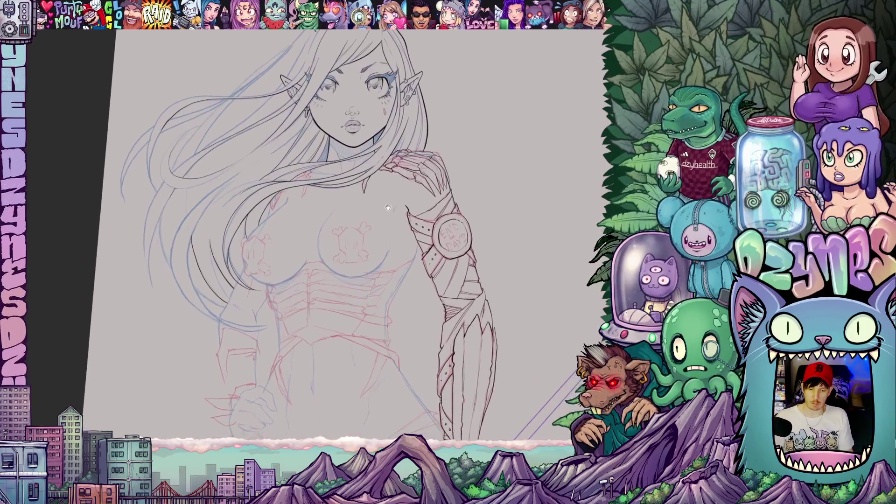
scroll(387, 207, down, 4)
Step: Ink the END lettering on the wristband badge in bold black, darkening the N
drag(385, 225, 360, 261)
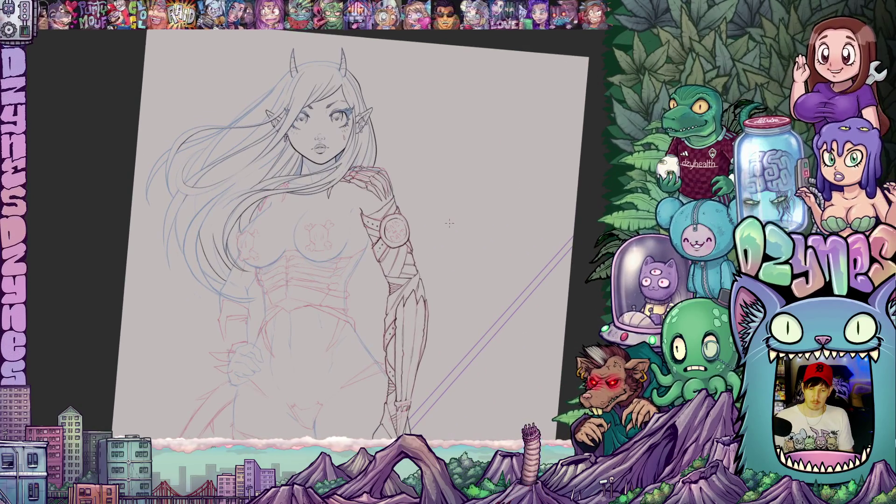
scroll(400, 227, up, 8)
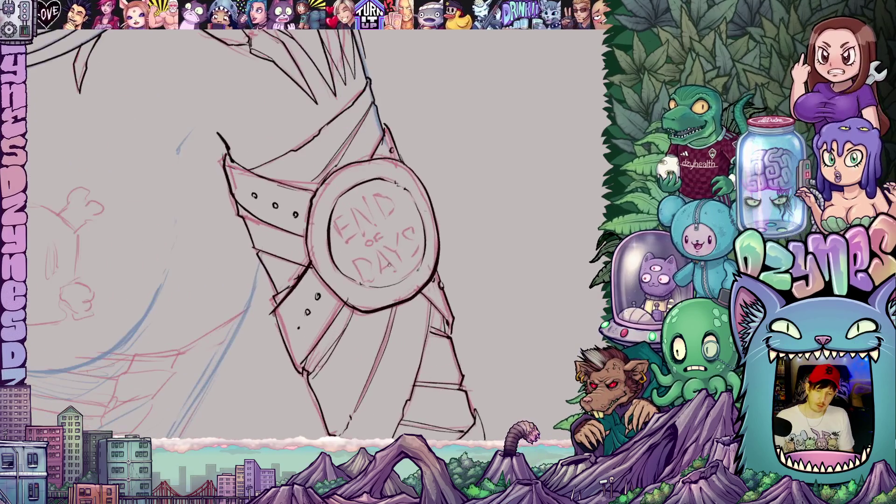
scroll(327, 236, right, 1)
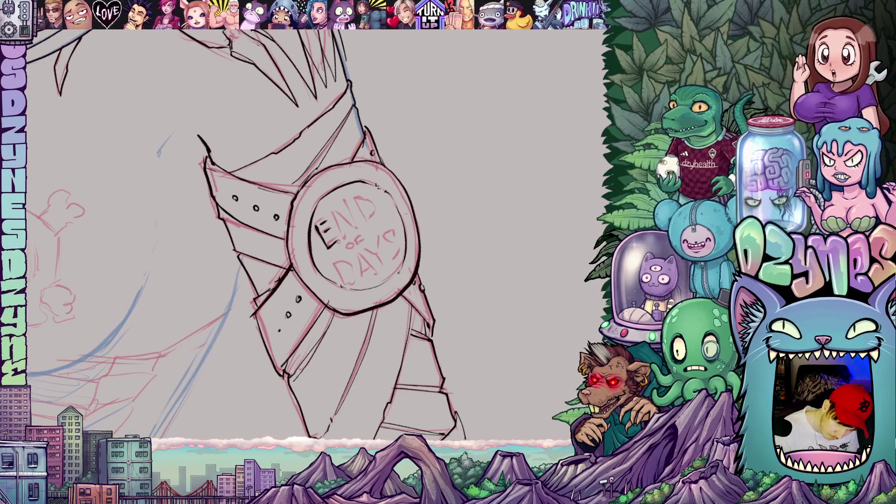
drag(336, 240, 329, 248)
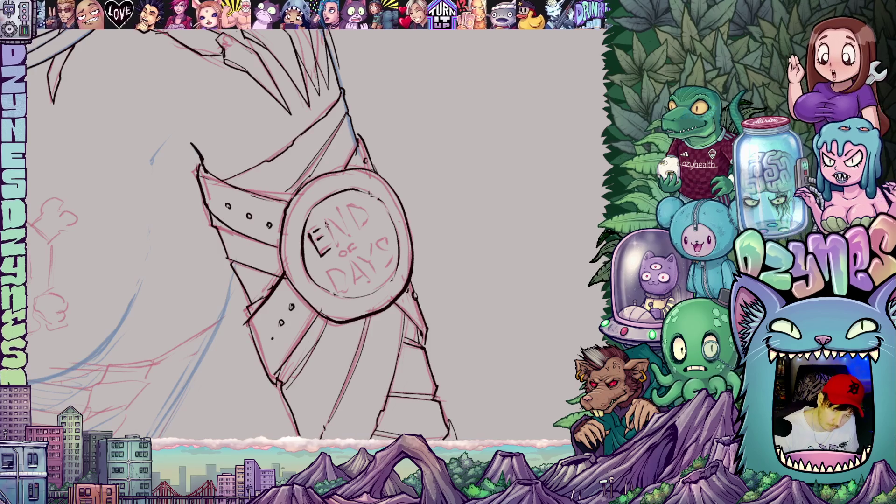
mouse_move(329, 221)
mouse_down()
mouse_move(346, 237)
mouse_move(335, 208)
mouse_up()
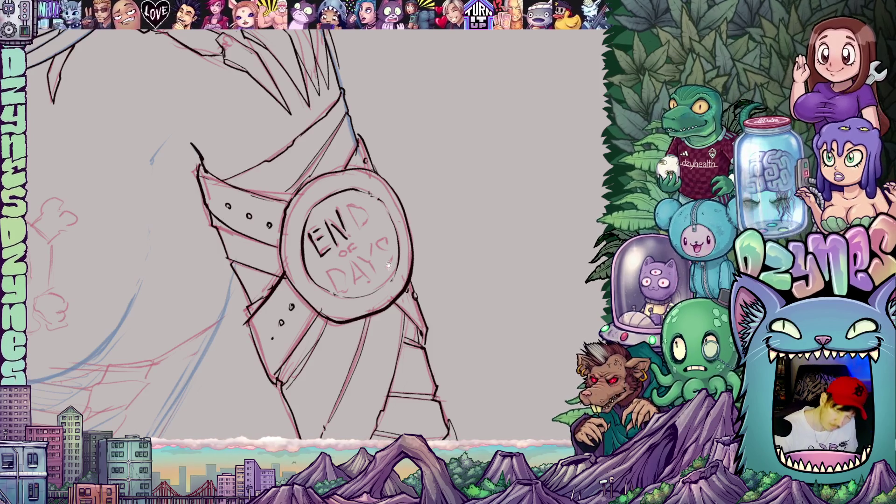
drag(388, 264, 373, 270)
mouse_move(334, 216)
mouse_down()
mouse_move(341, 234)
mouse_move(344, 219)
mouse_move(351, 227)
mouse_up()
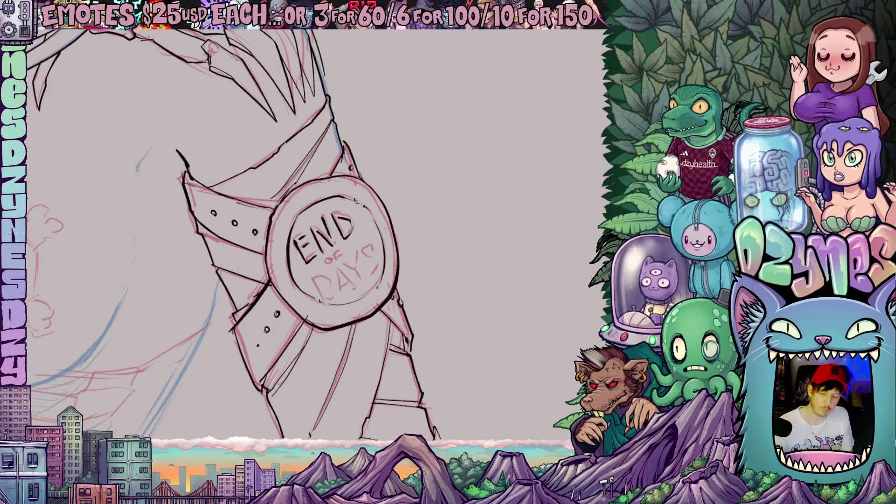
Step: Ink the small word 'of' and the D and A of DAYS
mouse_move(325, 261)
mouse_down()
mouse_move(340, 251)
mouse_move(338, 260)
mouse_move(369, 261)
mouse_move(383, 274)
mouse_up()
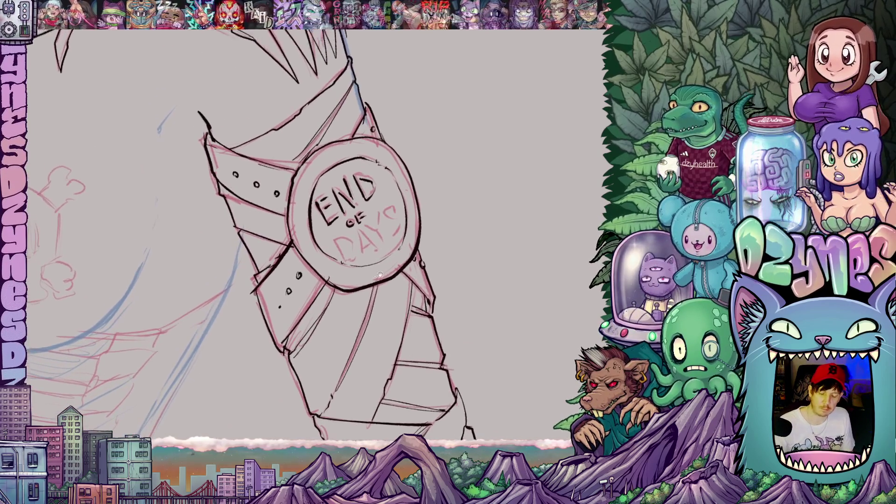
mouse_move(337, 241)
mouse_down()
mouse_move(344, 261)
mouse_move(340, 241)
mouse_move(353, 260)
mouse_up()
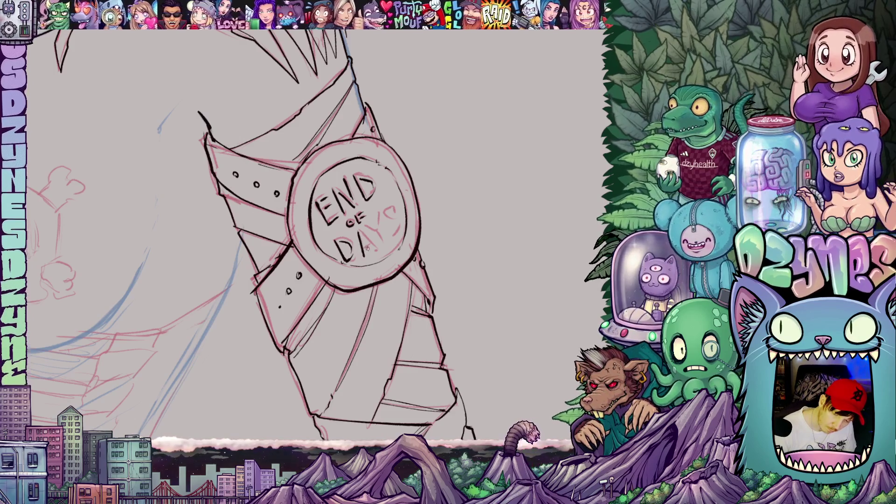
drag(367, 247, 379, 254)
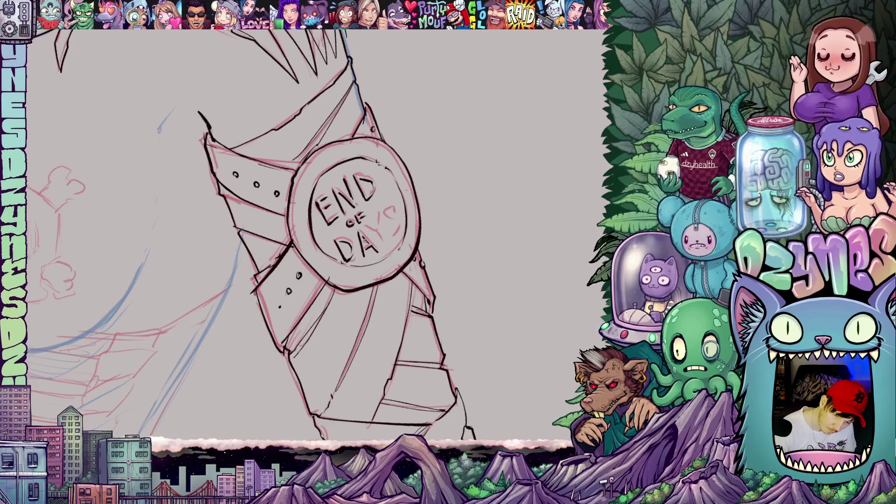
drag(368, 245, 375, 289)
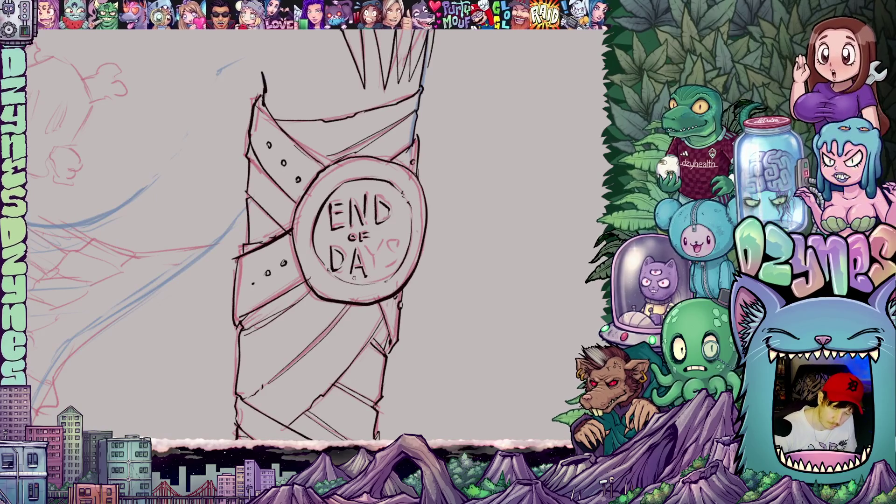
Step: Ink the Y and S of DAYS so the badge reads 'END of DAYS' in black
drag(365, 248, 371, 271)
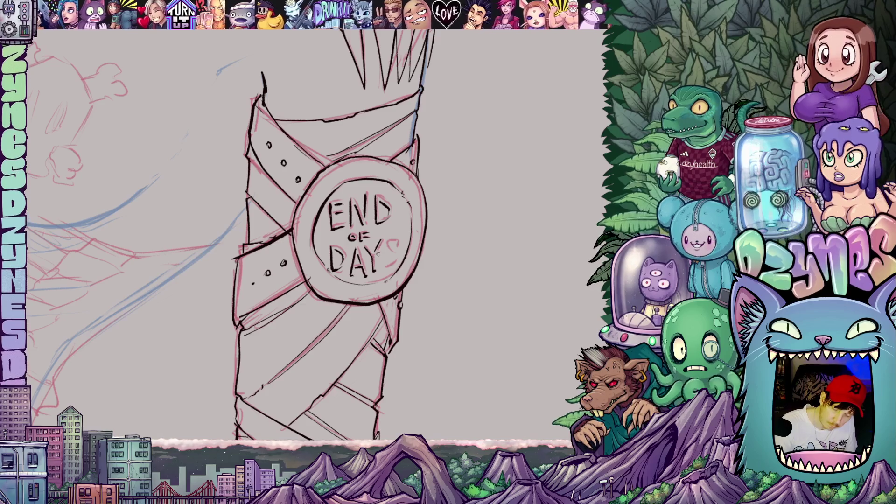
drag(378, 253, 390, 266)
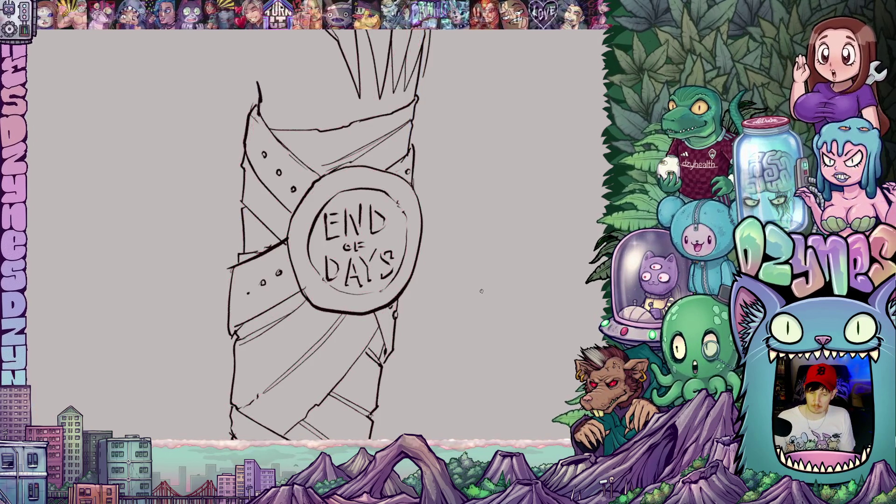
scroll(481, 290, down, 5)
scroll(521, 289, up, 2)
Step: Zoom out to the whole figure and turn the blue and red sketch layers back on
scroll(521, 288, down, 2)
mouse_move(522, 289)
mouse_down()
mouse_move(519, 317)
mouse_move(508, 306)
mouse_up()
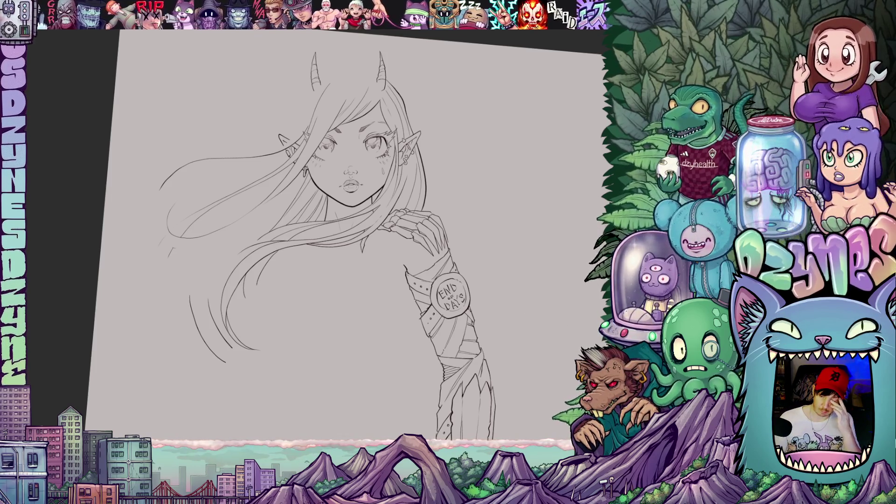
click(596, 311)
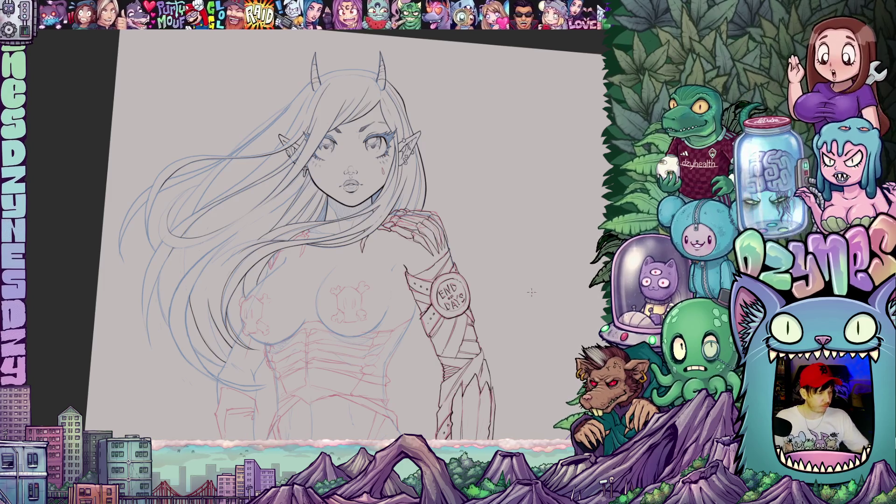
scroll(299, 296, up, 3)
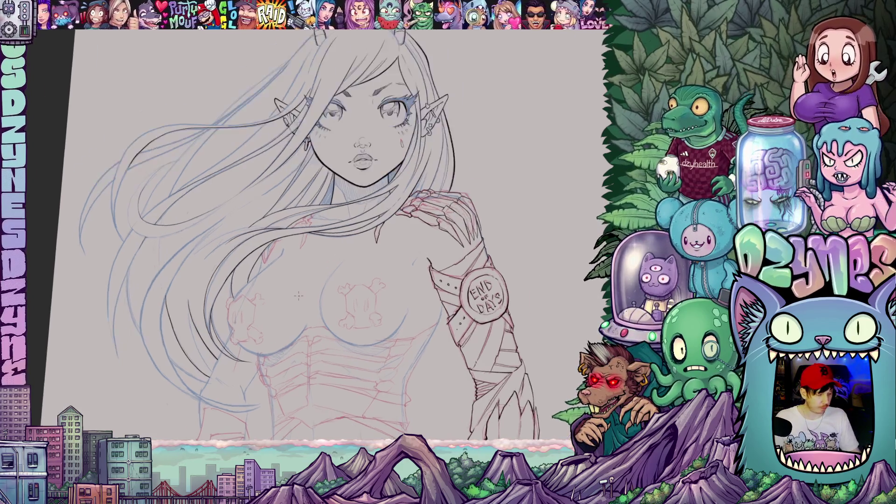
Step: Ink the long hair strands curving down the figure's left side
mouse_move(451, 323)
mouse_down()
mouse_move(389, 328)
mouse_move(431, 235)
mouse_up()
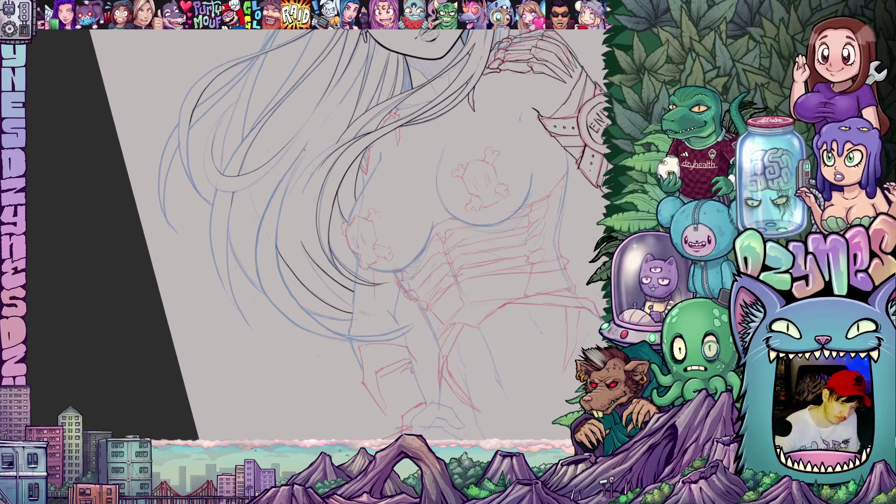
mouse_move(304, 150)
mouse_down()
mouse_move(275, 243)
mouse_move(279, 273)
mouse_move(307, 312)
mouse_up()
mouse_move(344, 338)
mouse_down()
mouse_move(394, 334)
mouse_move(410, 313)
mouse_up()
drag(360, 233, 411, 167)
mouse_move(247, 213)
mouse_down()
mouse_move(235, 284)
mouse_move(251, 317)
mouse_up()
drag(354, 224, 387, 280)
drag(211, 267, 229, 316)
drag(355, 280, 383, 321)
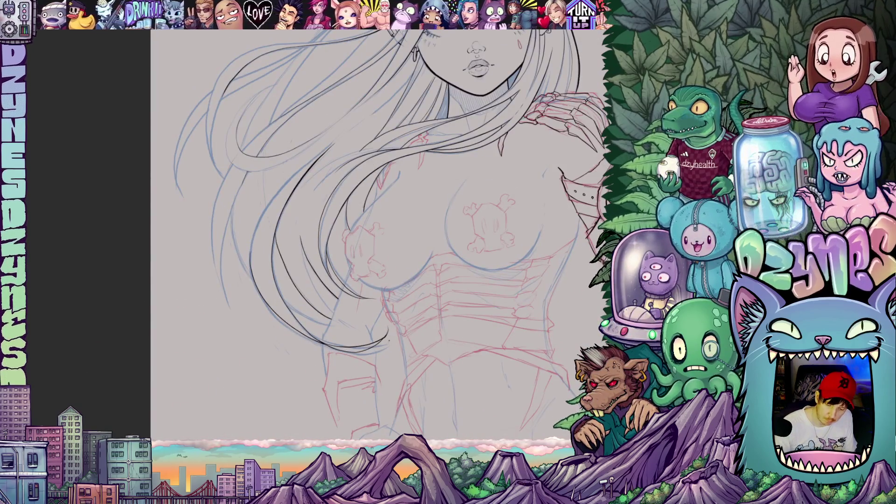
Step: Extend the left hair outline further down with short black strokes
mouse_move(505, 326)
mouse_down()
mouse_move(459, 325)
mouse_move(449, 338)
mouse_move(465, 331)
mouse_move(407, 361)
mouse_move(410, 368)
mouse_up()
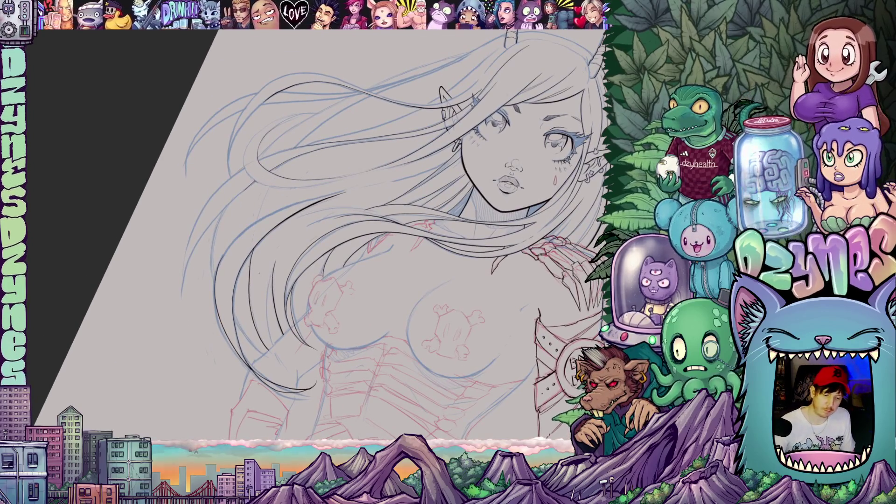
drag(227, 287, 259, 272)
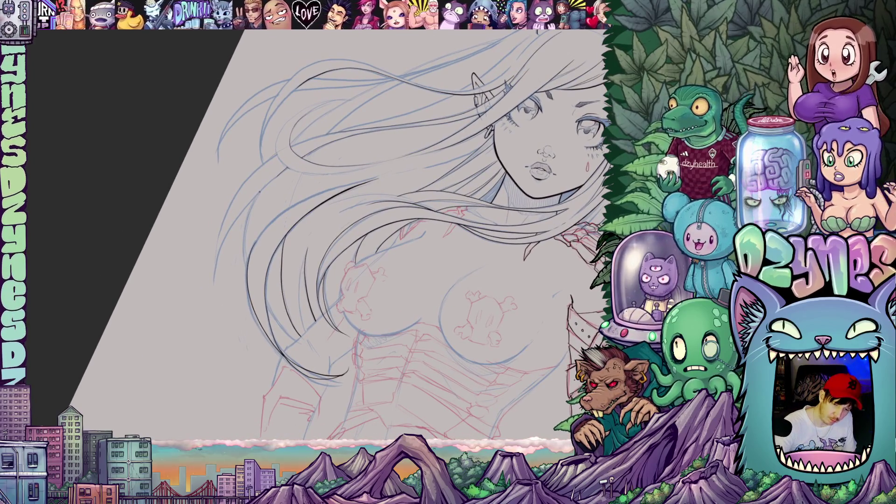
drag(252, 204, 245, 236)
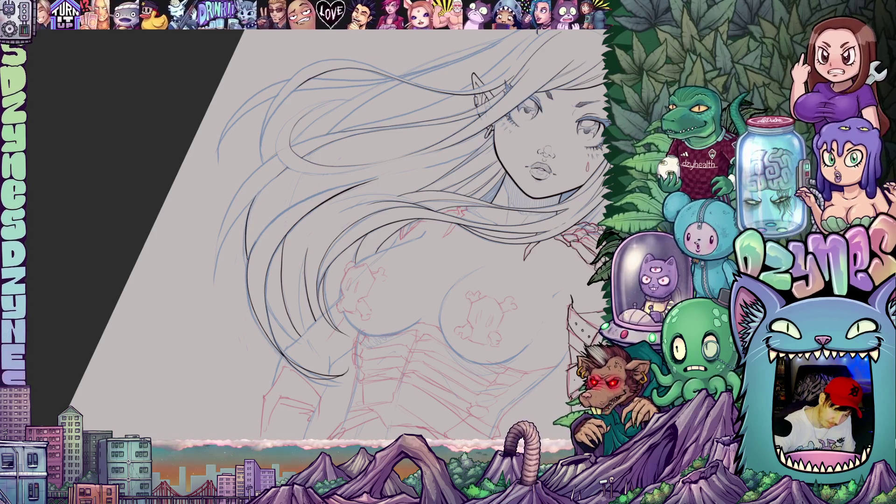
drag(269, 306, 295, 340)
mouse_move(373, 280)
mouse_down()
mouse_move(292, 258)
mouse_move(294, 166)
mouse_up()
mouse_move(550, 240)
mouse_down()
mouse_move(461, 350)
mouse_move(482, 297)
mouse_move(446, 357)
mouse_up()
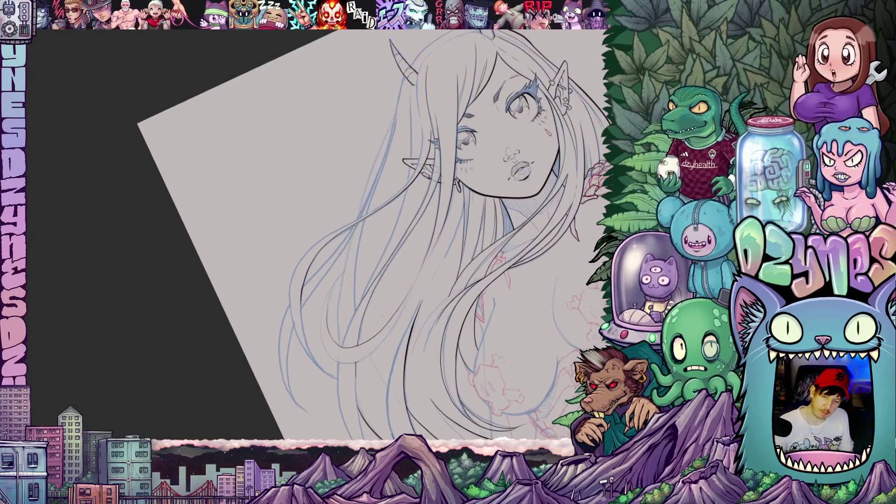
Step: Ink two more hair strands framing the left side of the face, then zoom out
mouse_move(393, 123)
mouse_down()
mouse_move(339, 306)
mouse_move(352, 397)
mouse_up()
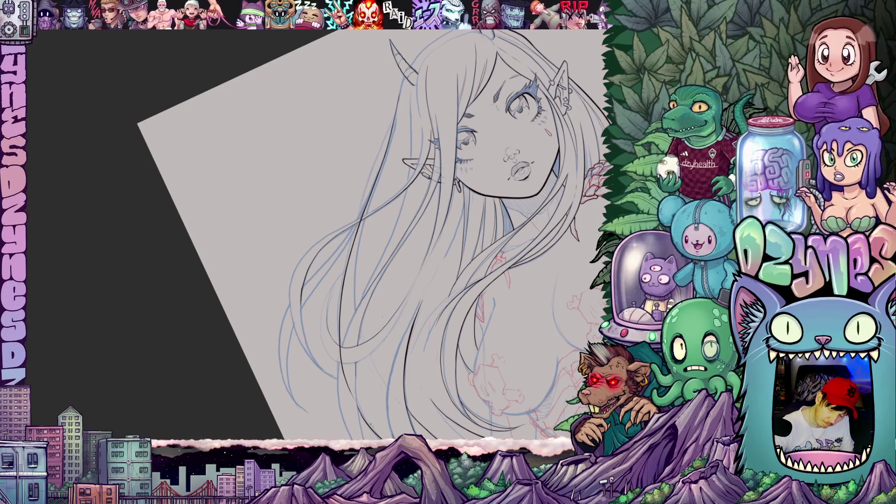
drag(367, 234, 377, 271)
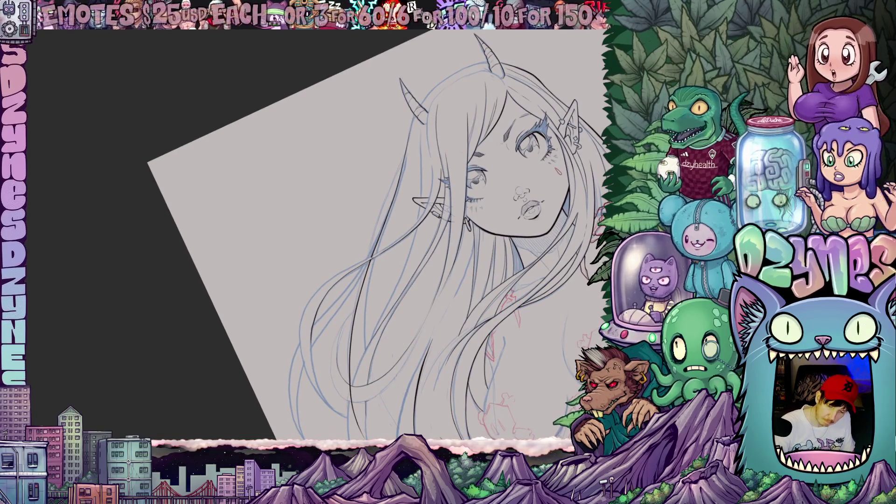
drag(402, 243, 405, 267)
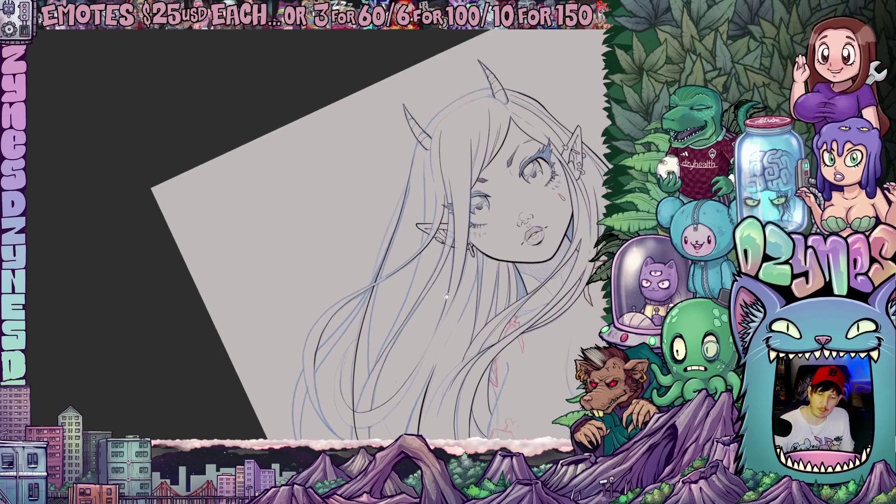
drag(411, 165, 368, 281)
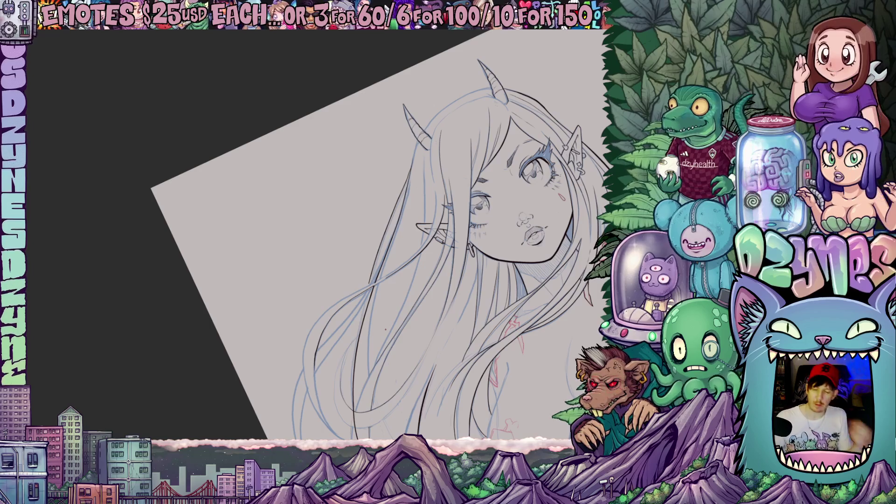
scroll(471, 248, down, 5)
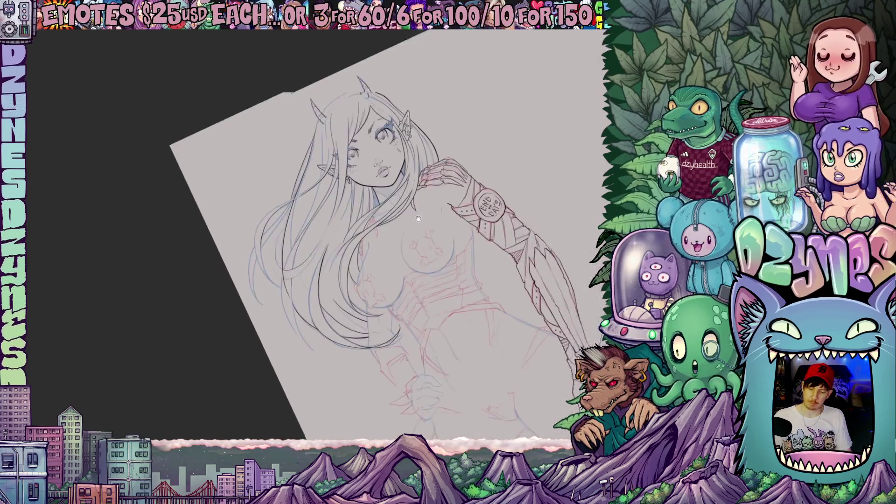
drag(471, 248, 455, 253)
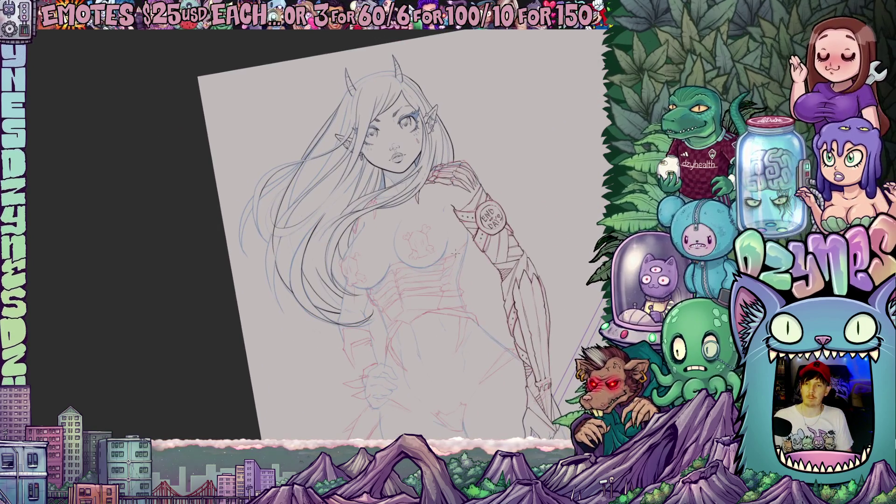
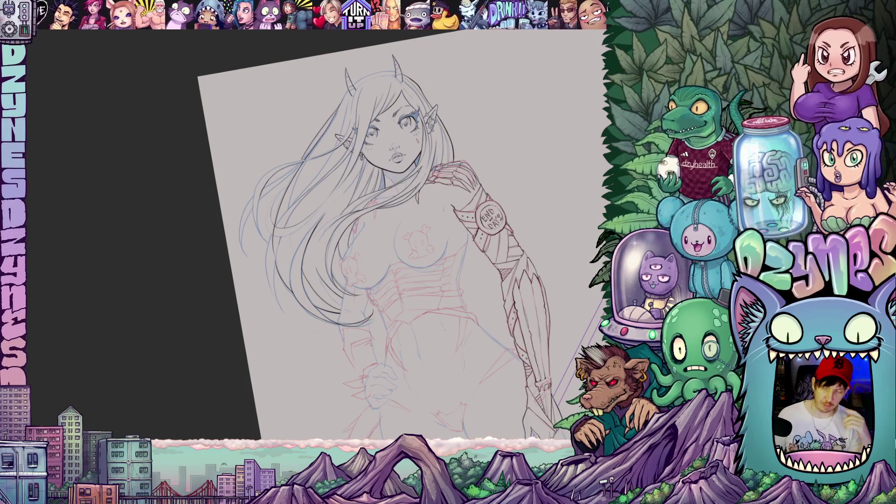
Step: Pan, zoom and straighten the canvas to frame the face, chest and armband
scroll(317, 233, up, 5)
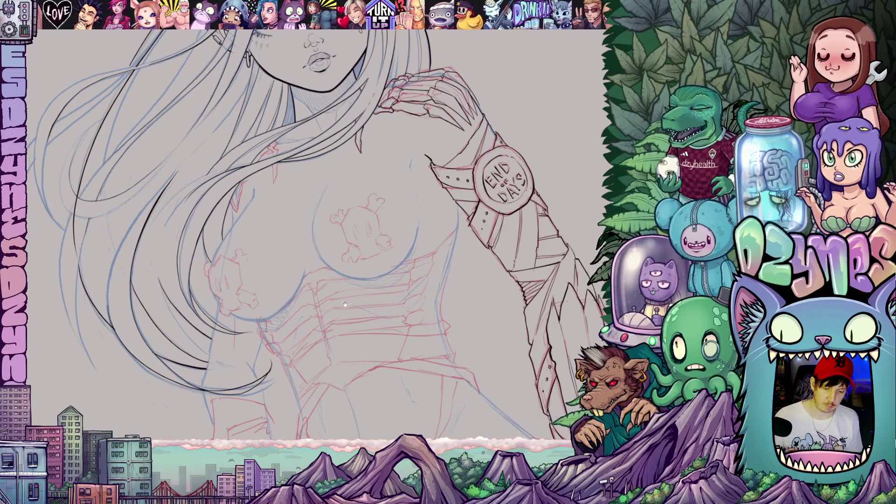
drag(347, 304, 432, 354)
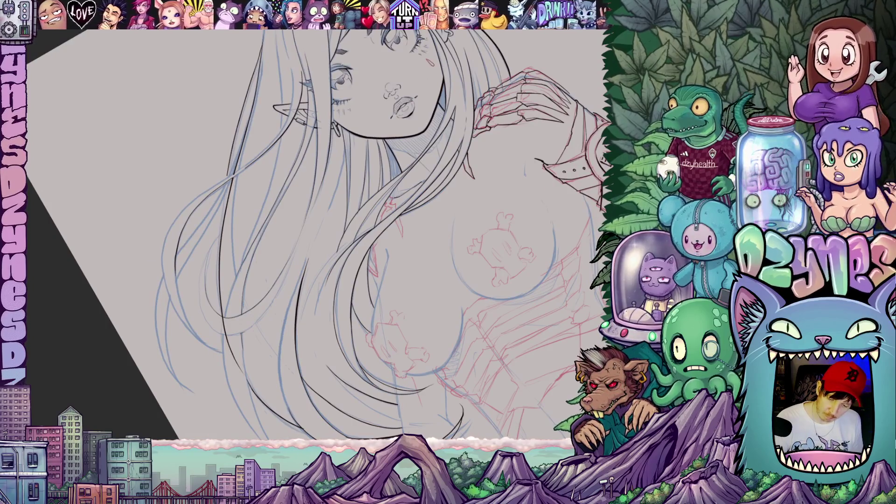
key(Escape)
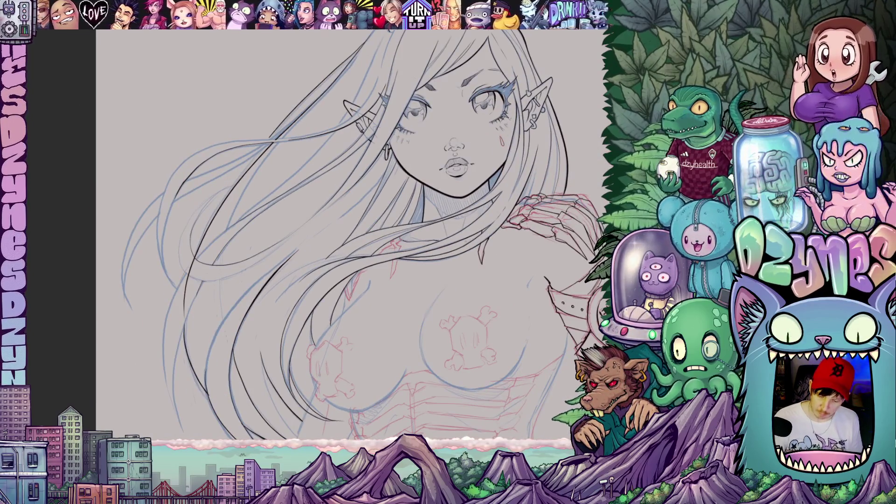
drag(521, 308, 479, 300)
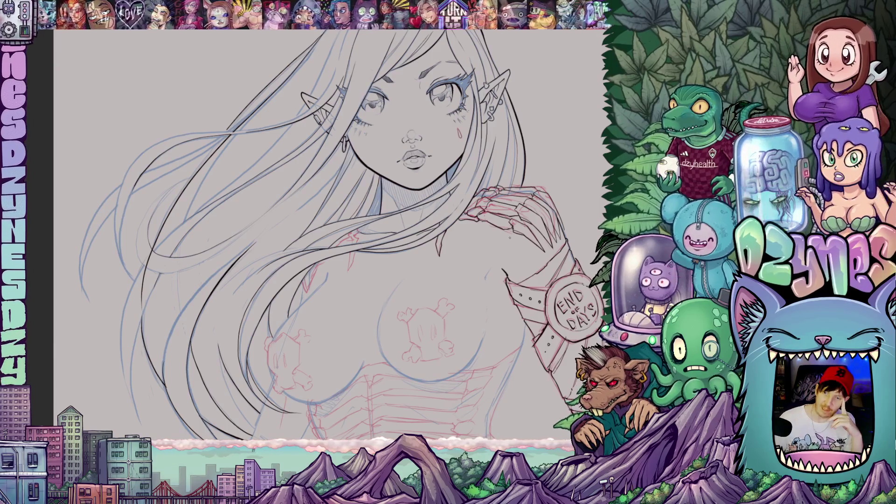
scroll(473, 289, down, 4)
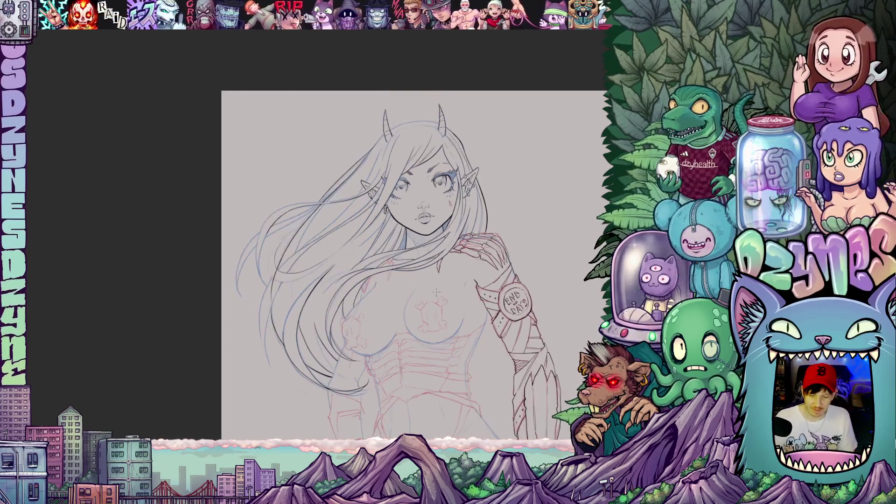
mouse_move(373, 335)
mouse_down()
mouse_move(401, 228)
mouse_move(401, 241)
mouse_move(415, 215)
mouse_move(379, 276)
mouse_up()
scroll(417, 262, up, 5)
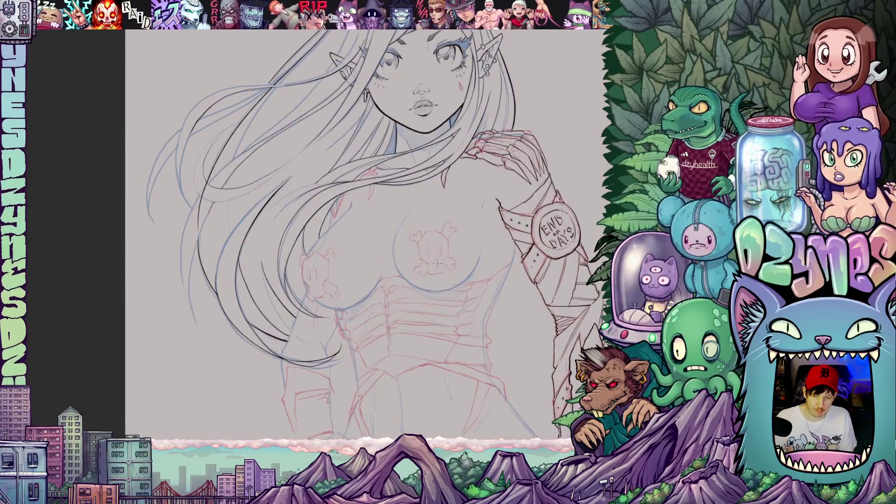
scroll(310, 285, down, 5)
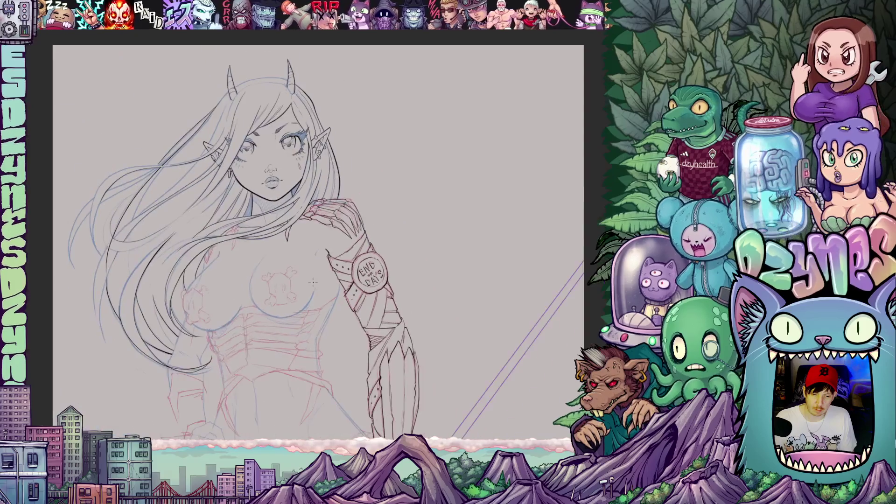
scroll(293, 298, down, 5)
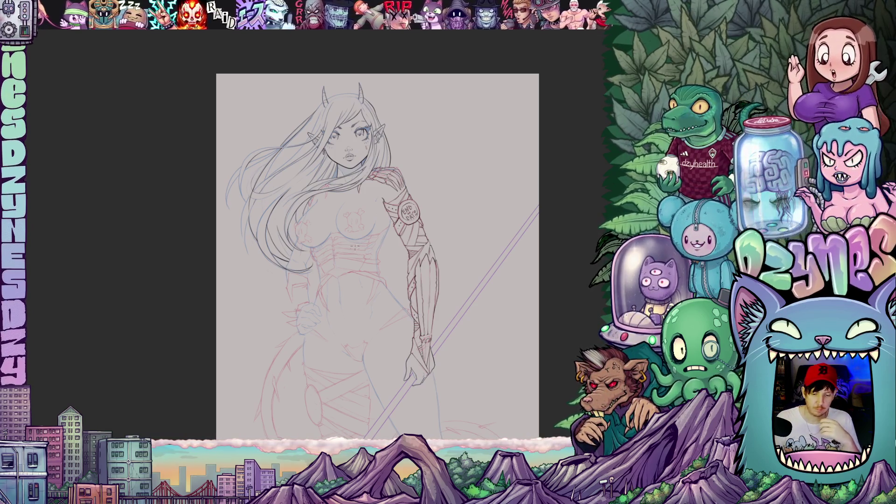
scroll(363, 222, up, 6)
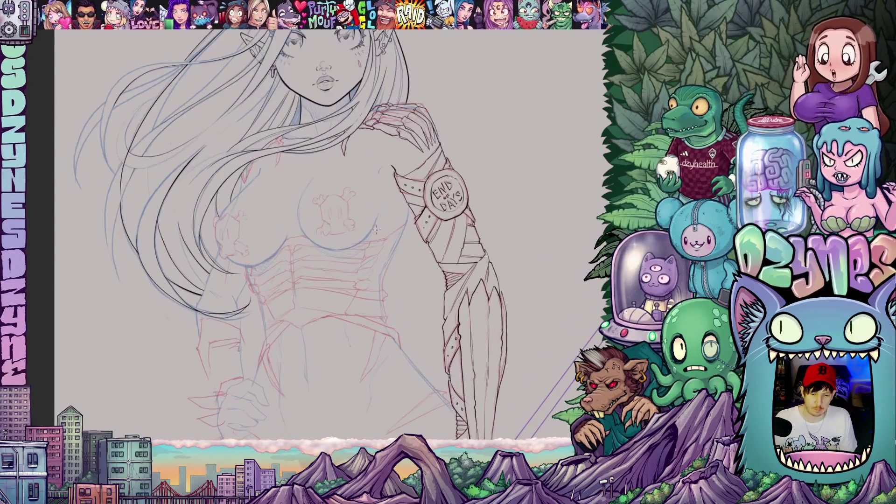
drag(363, 222, 306, 287)
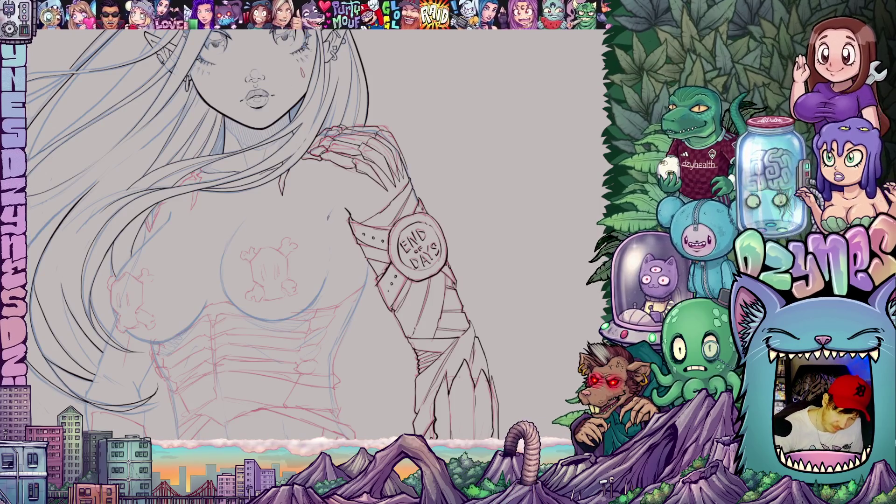
mouse_move(410, 301)
mouse_down()
mouse_move(456, 286)
mouse_move(447, 251)
mouse_move(450, 345)
mouse_move(449, 312)
mouse_move(464, 276)
mouse_move(433, 344)
mouse_move(446, 329)
mouse_move(477, 324)
mouse_up()
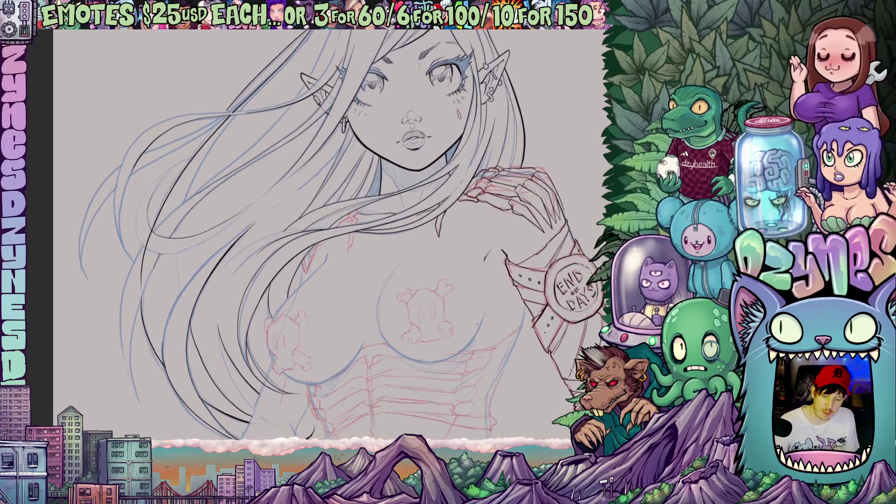
scroll(340, 228, up, 5)
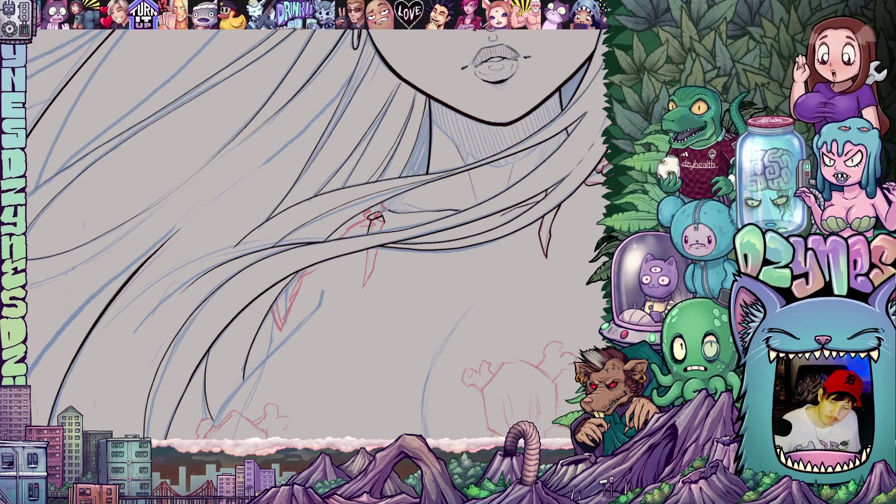
Step: Return to a wider view of the figure, then zoom back in on the torso
key(ctrl+0)
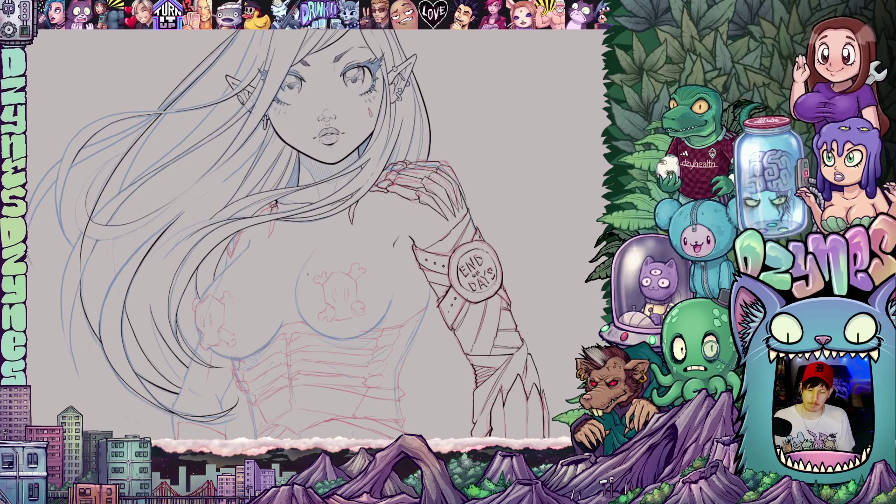
scroll(276, 250, down, 2)
scroll(308, 238, down, 5)
drag(341, 224, 345, 226)
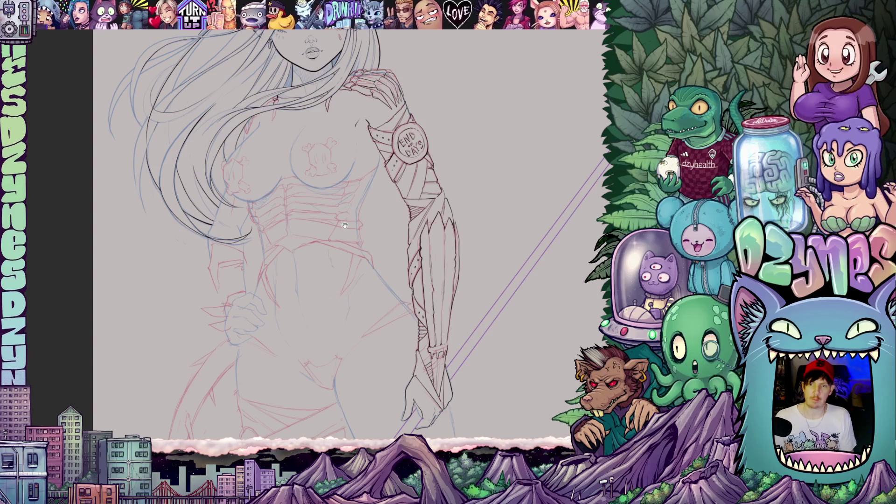
drag(344, 226, 360, 210)
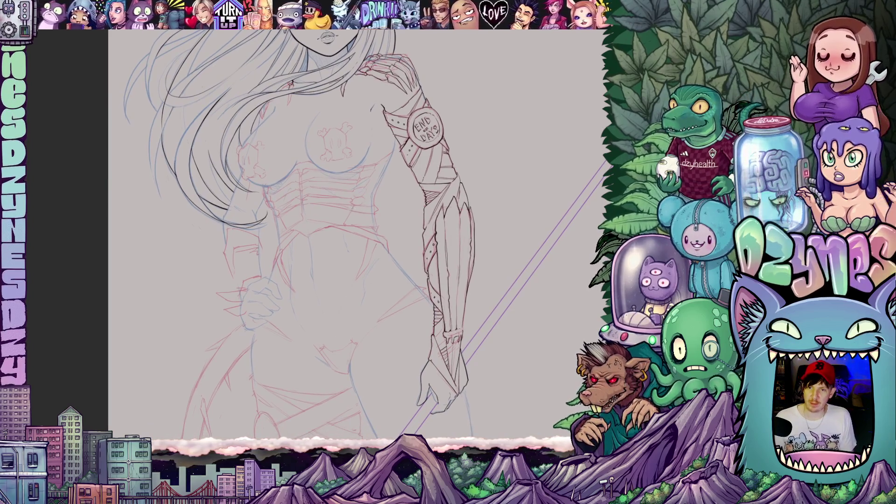
scroll(317, 230, up, 5)
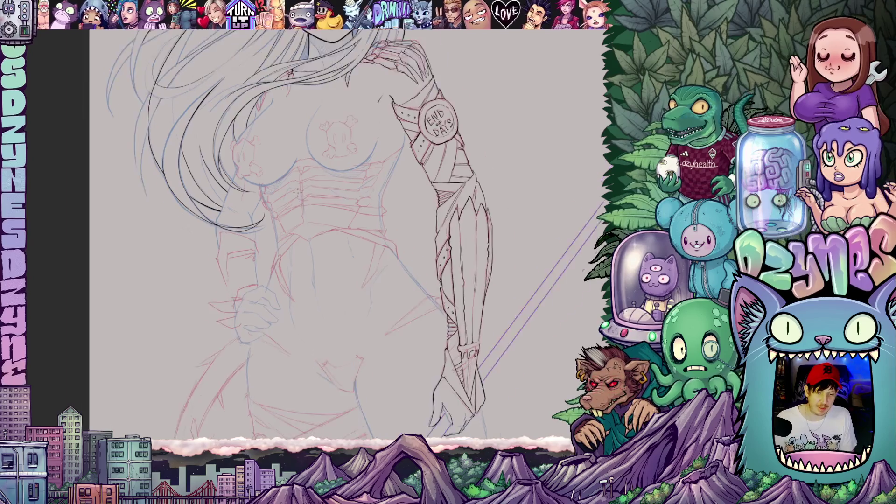
scroll(354, 252, up, 1)
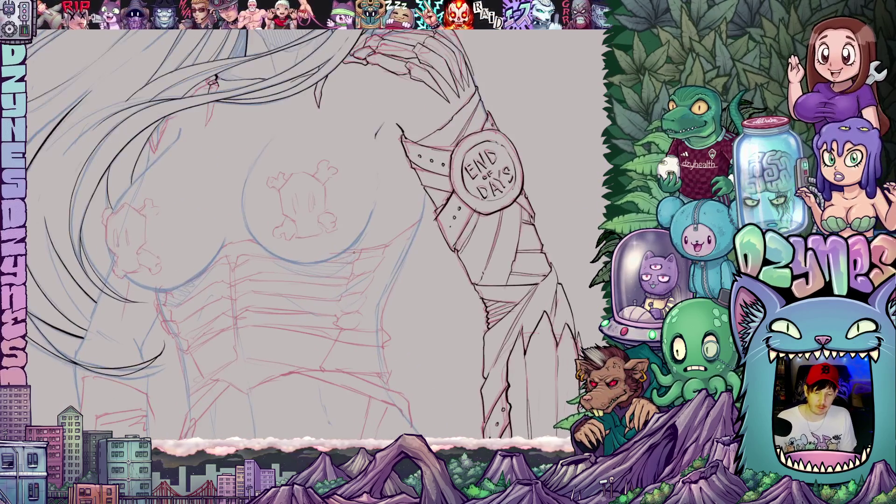
scroll(404, 372, up, 2)
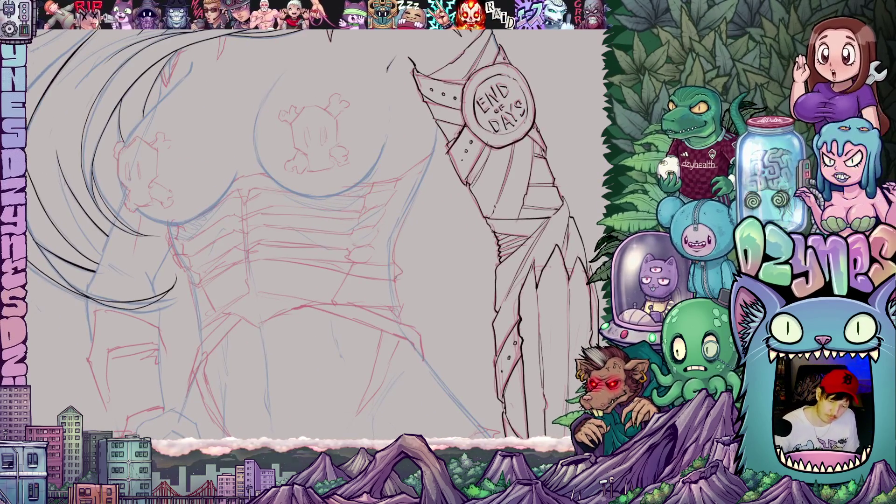
Step: Ink a short black line on the torso beside the armored arm, then turn the canvas upright
mouse_move(397, 282)
mouse_down()
mouse_move(400, 229)
mouse_move(438, 147)
mouse_up()
mouse_move(429, 184)
mouse_down()
mouse_move(417, 270)
mouse_move(412, 263)
mouse_move(423, 238)
mouse_move(442, 269)
mouse_move(430, 351)
mouse_move(424, 333)
mouse_up()
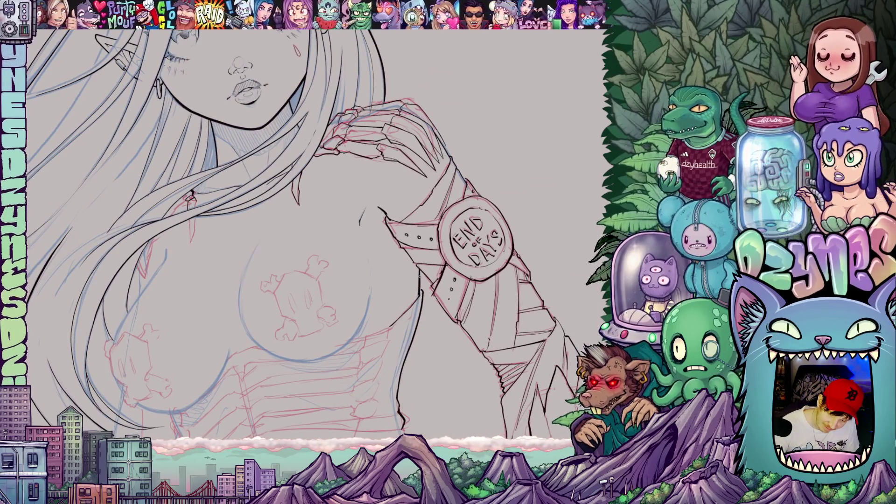
mouse_move(419, 289)
mouse_down()
mouse_move(413, 326)
mouse_move(391, 322)
mouse_move(394, 380)
mouse_up()
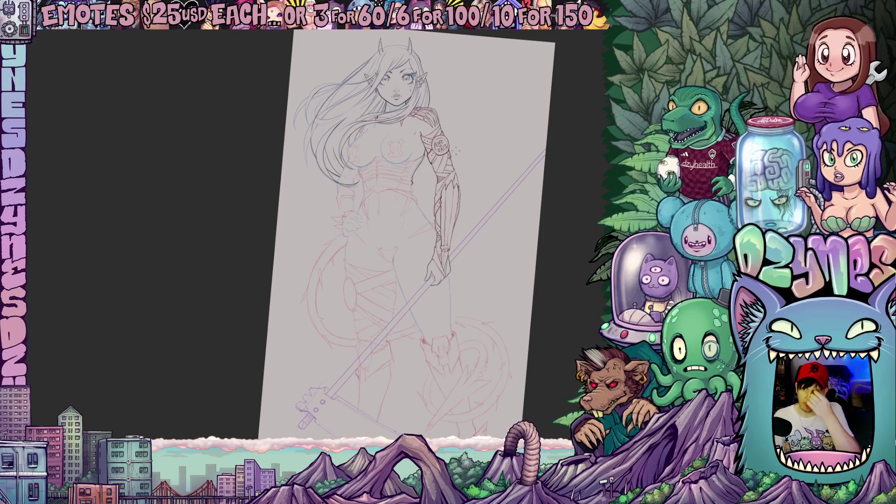
scroll(420, 149, up, 10)
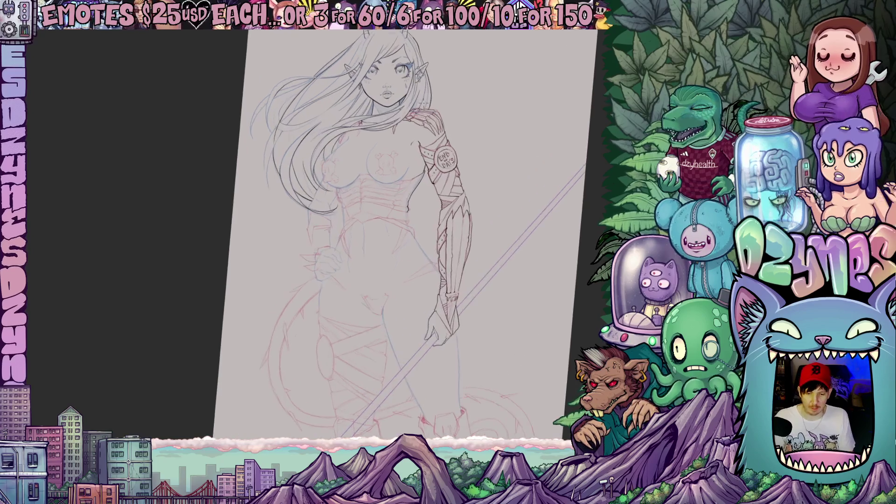
Step: Ink a curved contour line on the chest from an angled view
scroll(412, 185, up, 1)
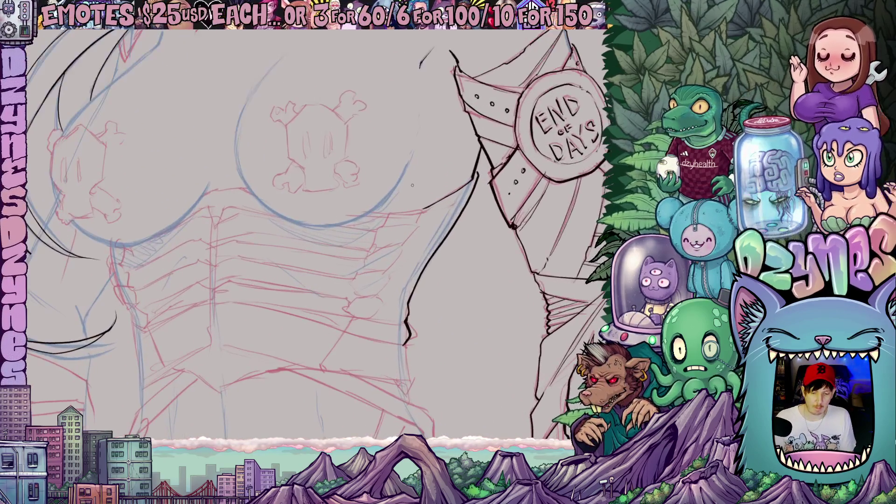
drag(469, 290, 362, 189)
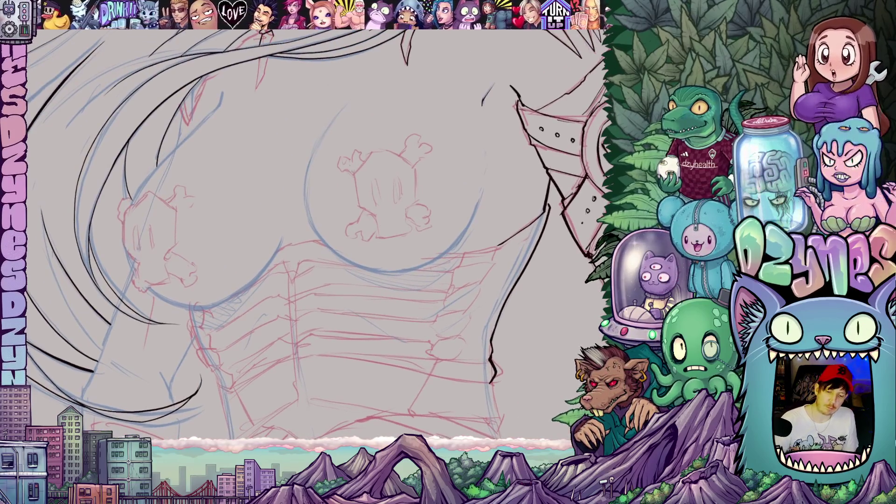
mouse_move(337, 114)
mouse_down()
mouse_move(306, 186)
mouse_move(318, 236)
mouse_move(334, 256)
mouse_move(391, 273)
mouse_move(425, 265)
mouse_move(468, 224)
mouse_move(486, 169)
mouse_move(500, 173)
mouse_move(522, 273)
mouse_up()
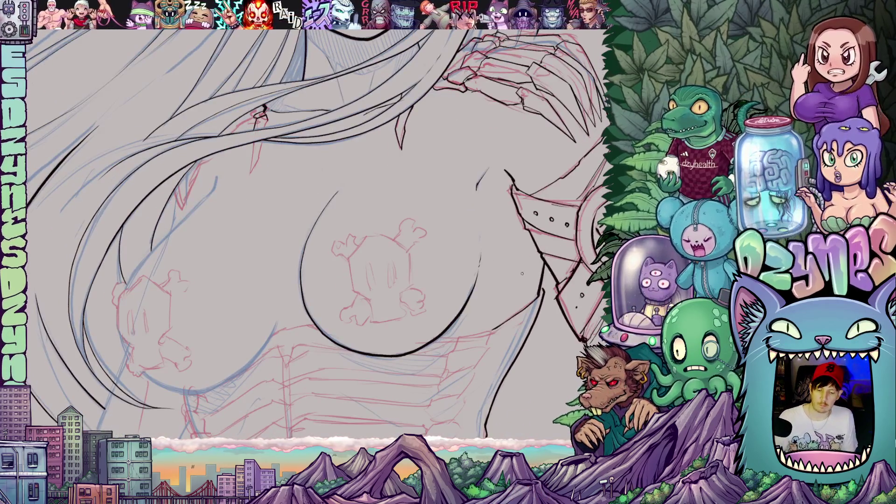
Step: Trace the left side of the skull pasty in black ink
scroll(521, 273, down, 6)
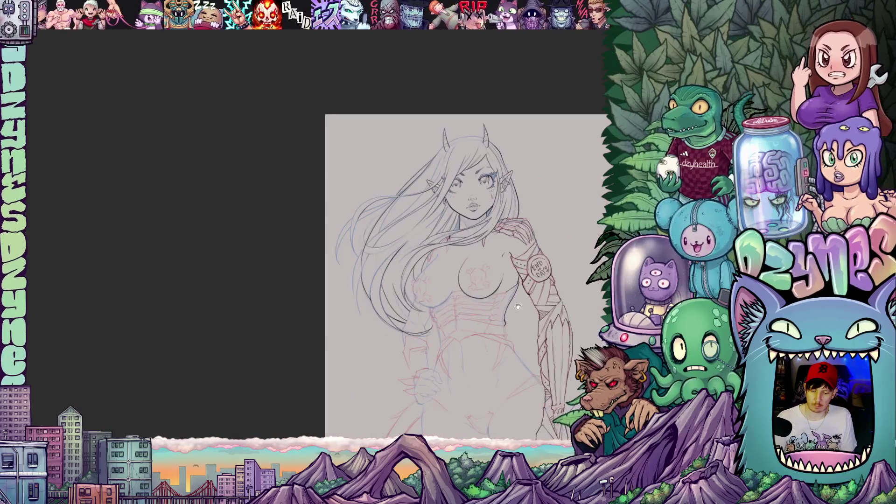
drag(520, 306, 490, 297)
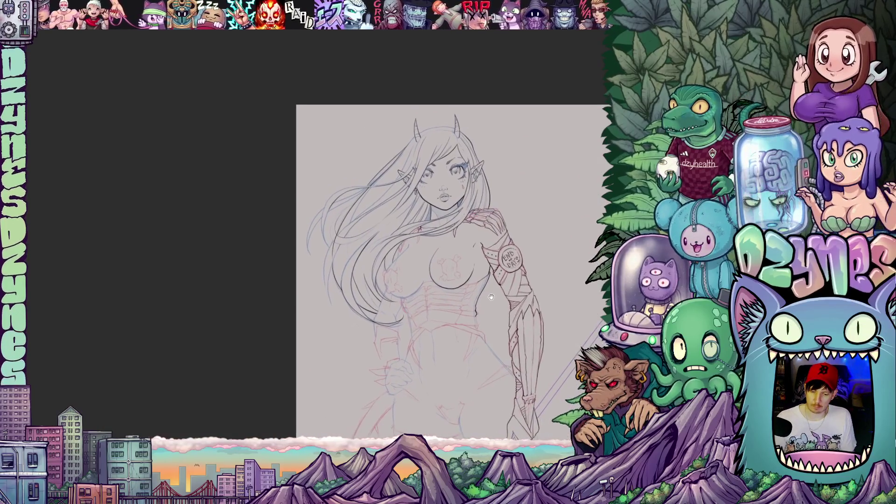
scroll(466, 303, up, 6)
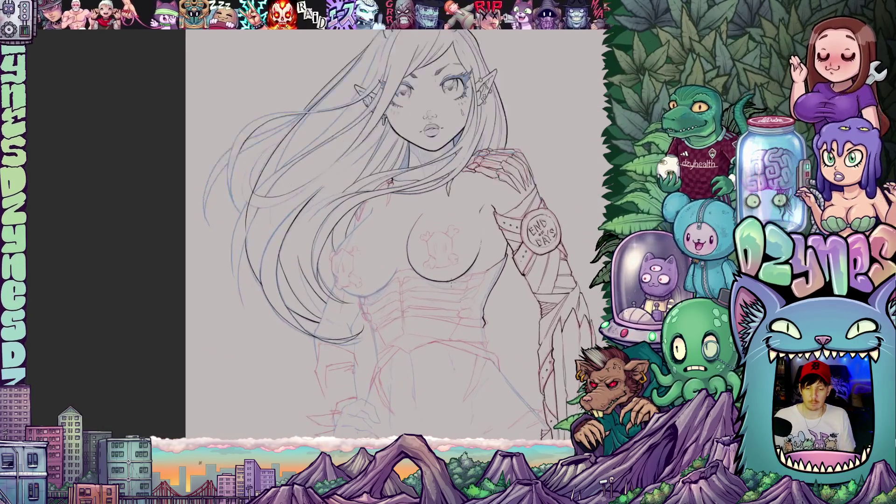
drag(441, 366, 401, 297)
scroll(401, 297, up, 2)
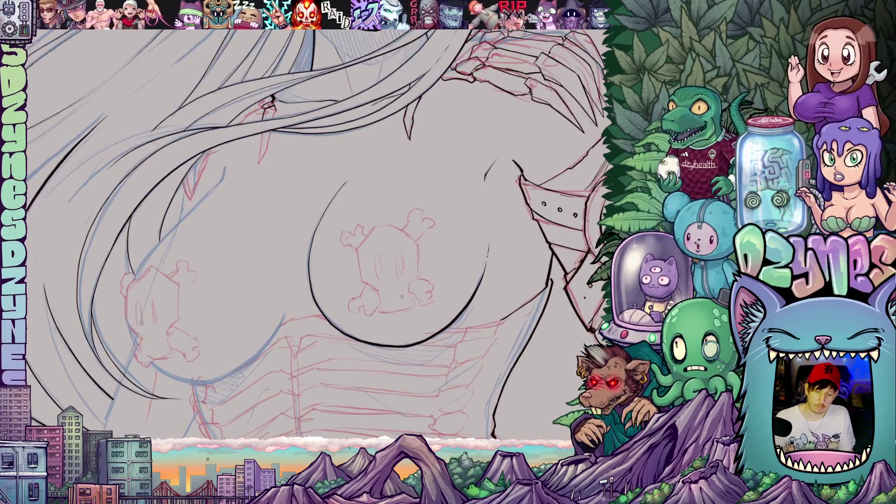
mouse_move(357, 257)
mouse_down()
mouse_move(382, 312)
mouse_move(410, 307)
mouse_move(417, 244)
mouse_move(415, 276)
mouse_up()
Step: Ink the skull's upper-left and top edges, its right eye, and a nose dot
mouse_move(360, 254)
mouse_down()
mouse_move(359, 243)
mouse_move(378, 226)
mouse_up()
mouse_move(461, 263)
mouse_down()
mouse_move(387, 279)
mouse_move(397, 300)
mouse_move(443, 280)
mouse_up()
mouse_move(357, 192)
mouse_down()
mouse_move(376, 180)
mouse_move(446, 333)
mouse_move(400, 254)
mouse_move(419, 251)
mouse_move(425, 276)
mouse_move(432, 270)
mouse_up()
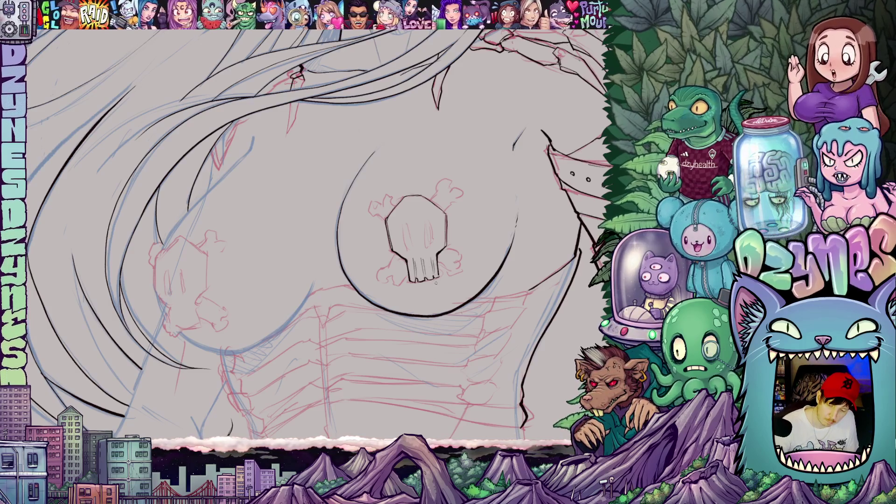
scroll(436, 282, up, 2)
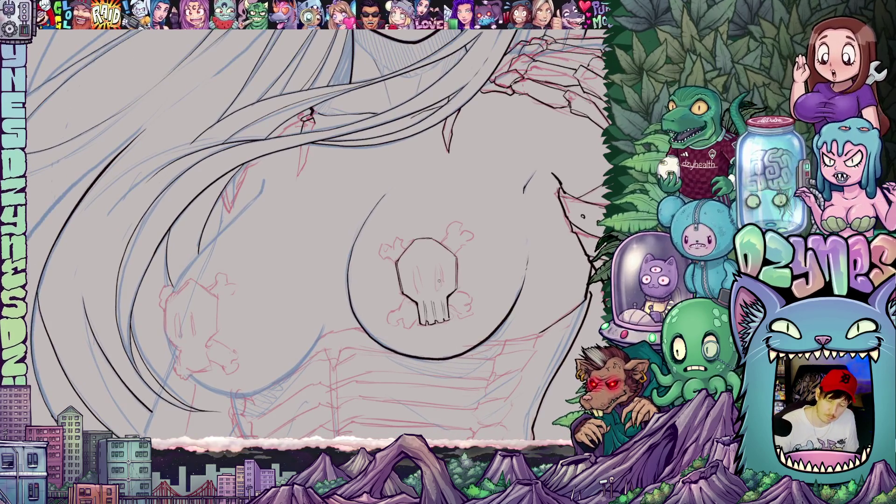
mouse_move(436, 269)
mouse_down()
mouse_move(438, 288)
mouse_move(439, 275)
mouse_move(413, 281)
mouse_move(422, 259)
mouse_move(426, 276)
mouse_up()
click(423, 271)
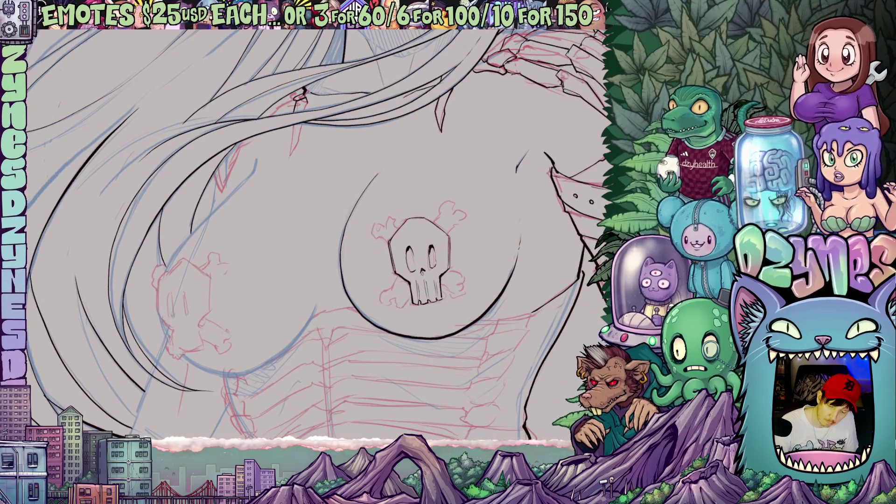
mouse_move(441, 319)
mouse_down()
mouse_move(441, 208)
mouse_move(450, 277)
mouse_move(464, 293)
mouse_up()
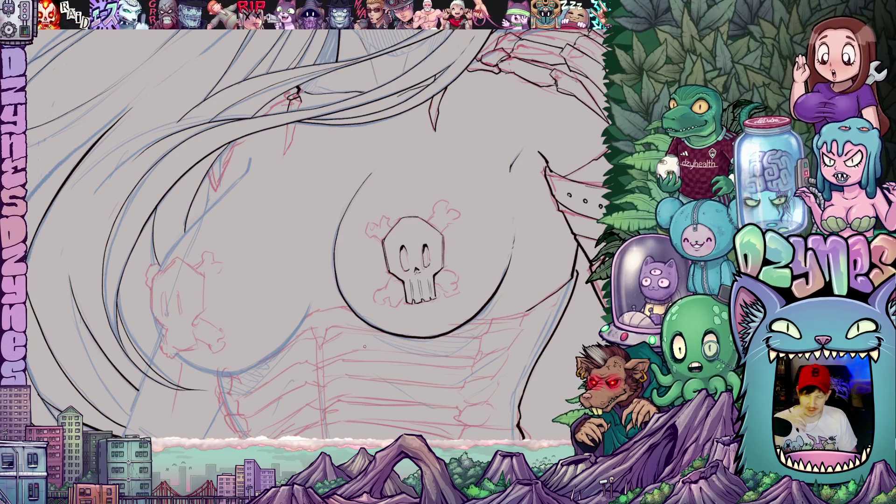
Step: Ink the lower-left crossbone end and the upper bone knob above the skull
mouse_move(422, 316)
mouse_down()
mouse_move(473, 302)
mouse_move(485, 273)
mouse_up()
drag(455, 304, 438, 294)
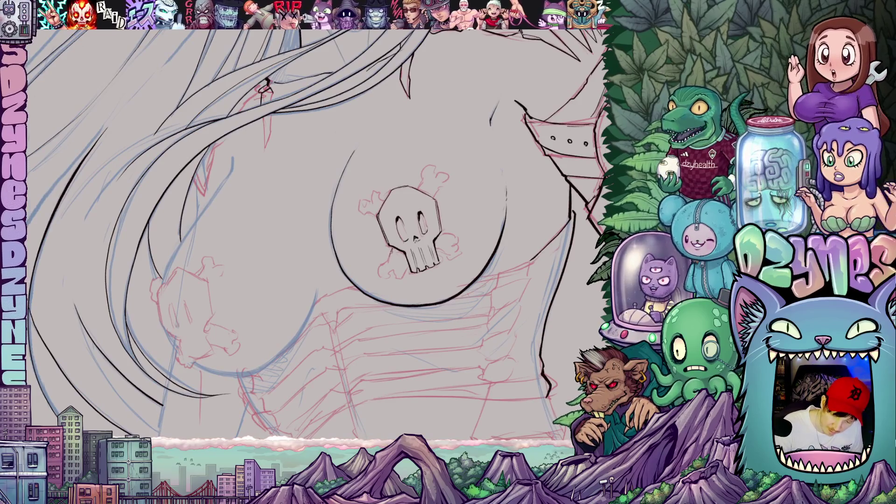
mouse_move(385, 260)
mouse_down()
mouse_move(378, 274)
mouse_move(402, 278)
mouse_move(405, 263)
mouse_up()
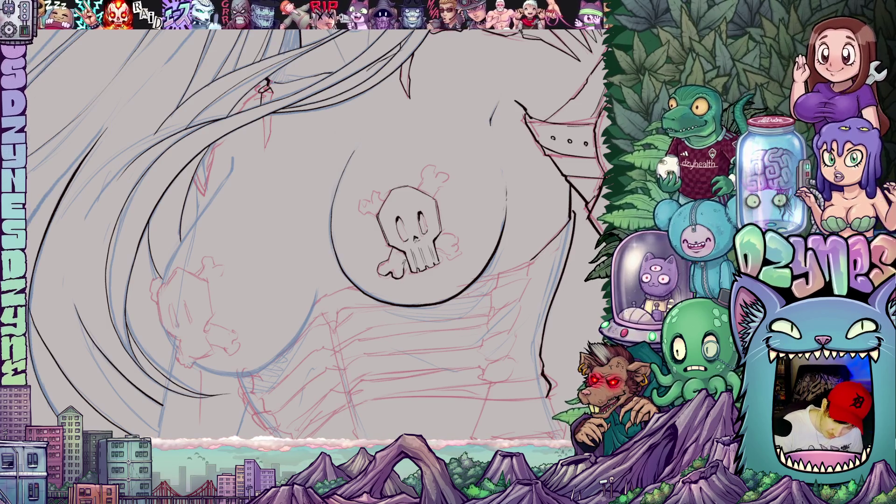
scroll(420, 259, up, 3)
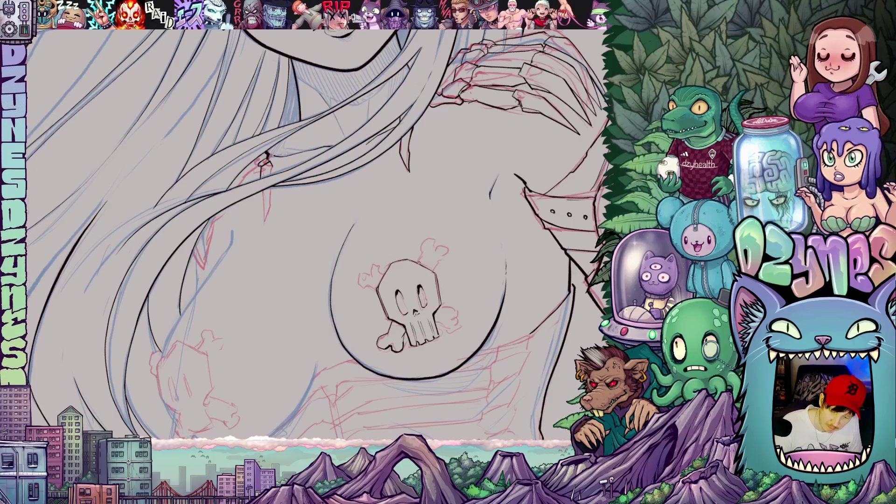
mouse_move(424, 242)
mouse_down()
mouse_move(449, 254)
mouse_move(420, 289)
mouse_move(463, 325)
mouse_move(462, 268)
mouse_up()
Step: Reframe the chest at an inking angle and ink a short line below the breast
mouse_move(486, 303)
mouse_down()
mouse_move(462, 355)
mouse_move(420, 327)
mouse_move(354, 247)
mouse_move(363, 262)
mouse_move(378, 250)
mouse_move(365, 232)
mouse_up()
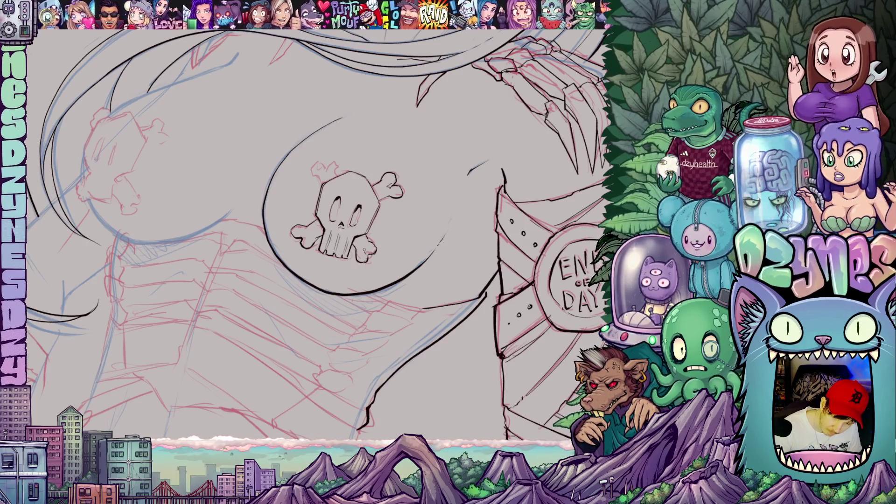
mouse_move(379, 266)
mouse_down()
mouse_move(369, 278)
mouse_move(366, 264)
mouse_move(382, 255)
mouse_move(388, 265)
mouse_up()
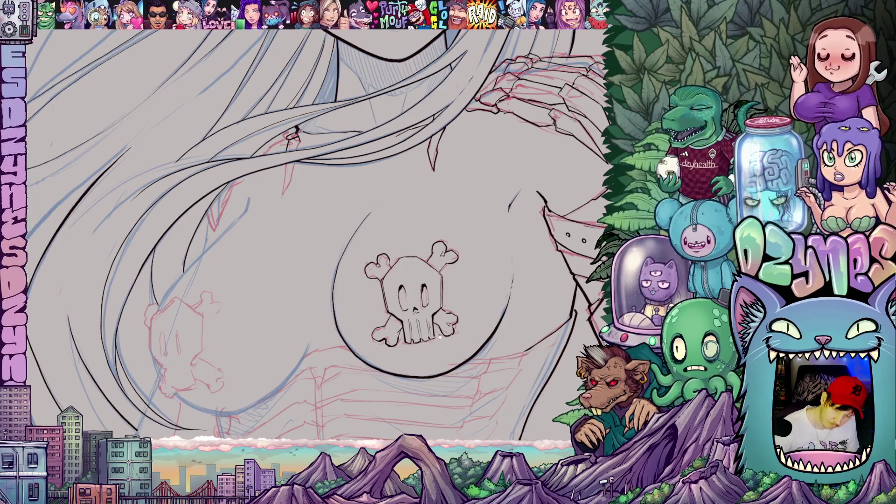
scroll(389, 275, down, 3)
scroll(450, 267, down, 2)
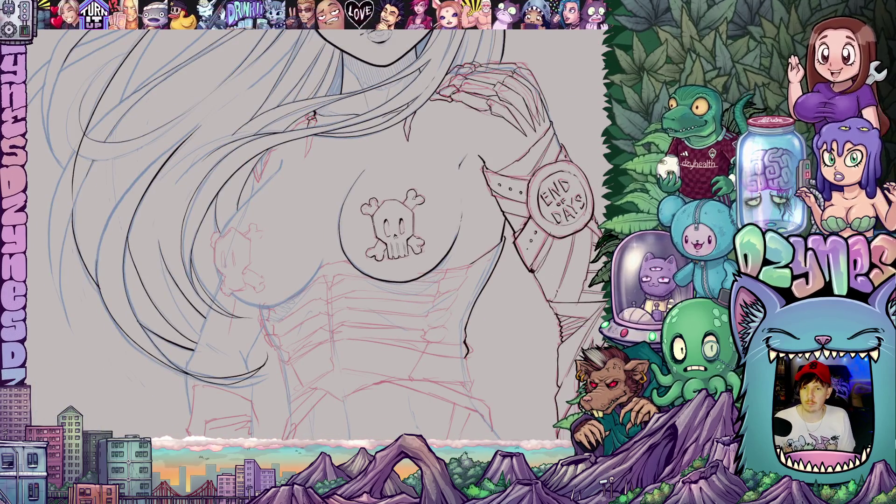
scroll(392, 224, down, 1)
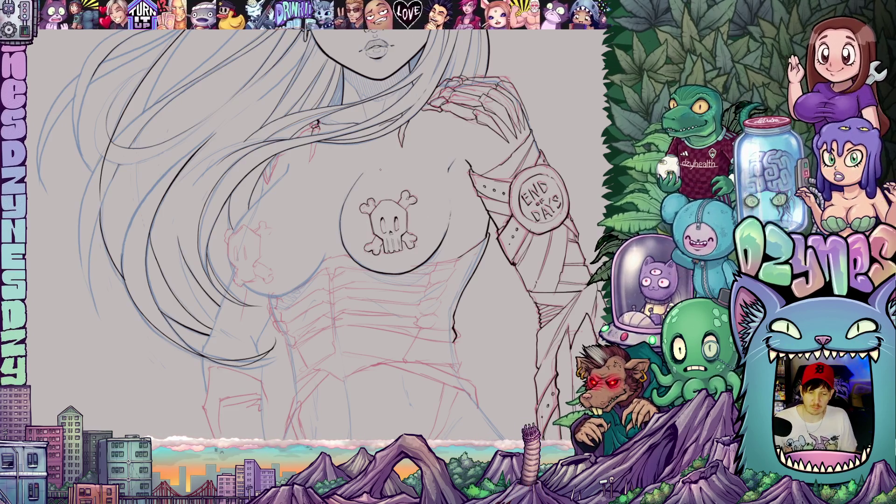
scroll(388, 172, up, 1)
scroll(380, 168, down, 5)
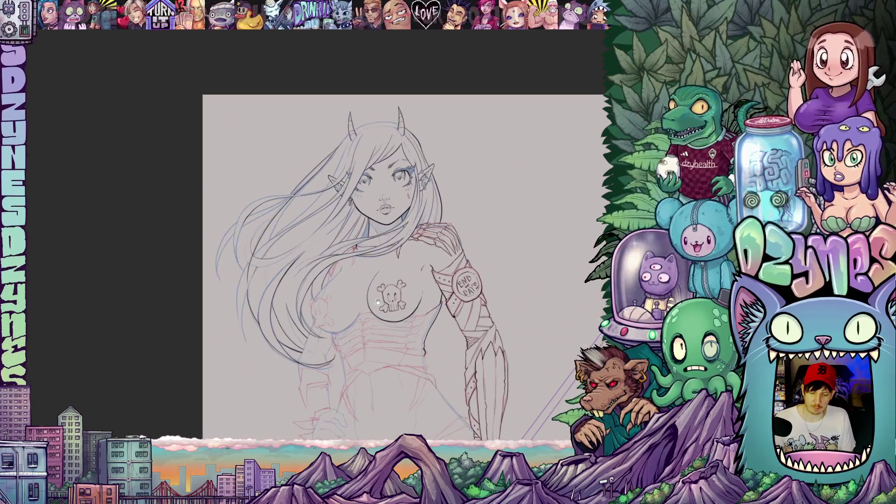
drag(378, 302, 406, 244)
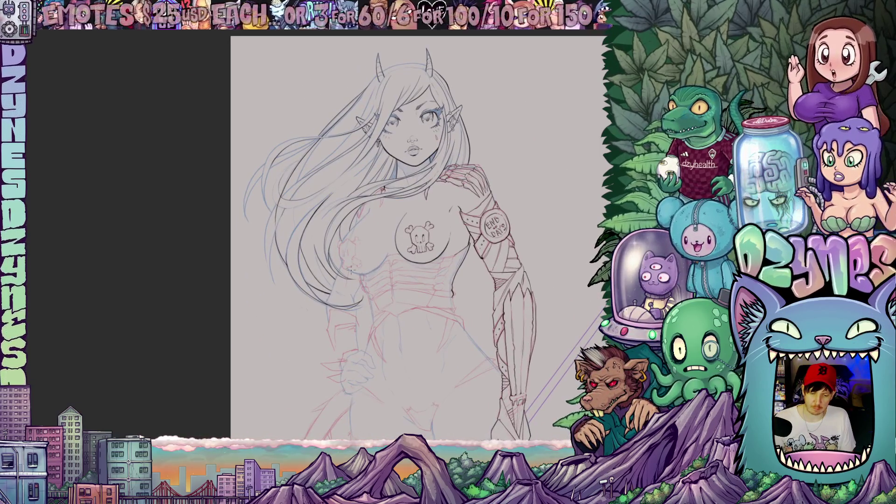
scroll(350, 270, up, 5)
mouse_move(451, 346)
mouse_down()
mouse_move(403, 201)
mouse_move(404, 238)
mouse_move(368, 265)
mouse_up()
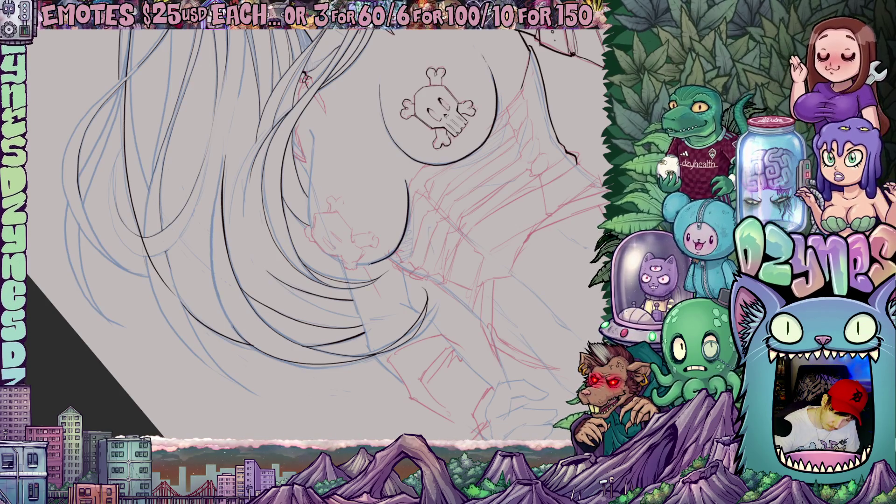
drag(475, 252, 415, 191)
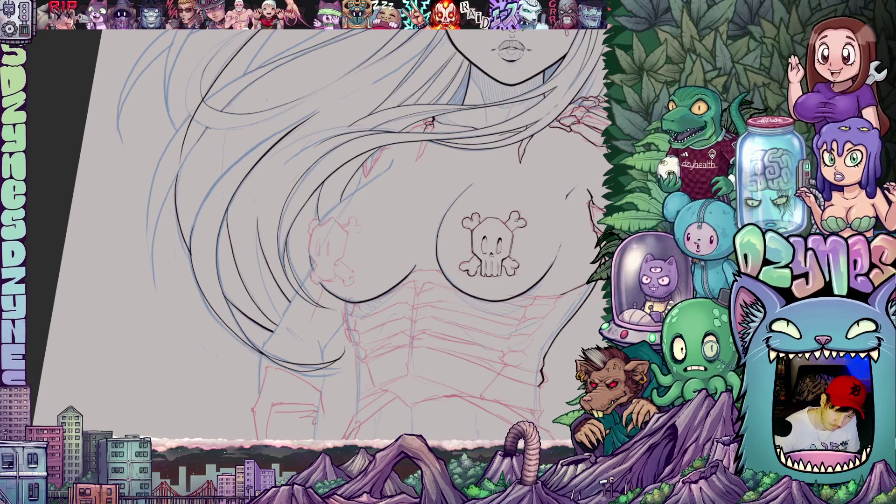
mouse_move(492, 244)
mouse_down()
mouse_move(541, 186)
mouse_move(457, 131)
mouse_up()
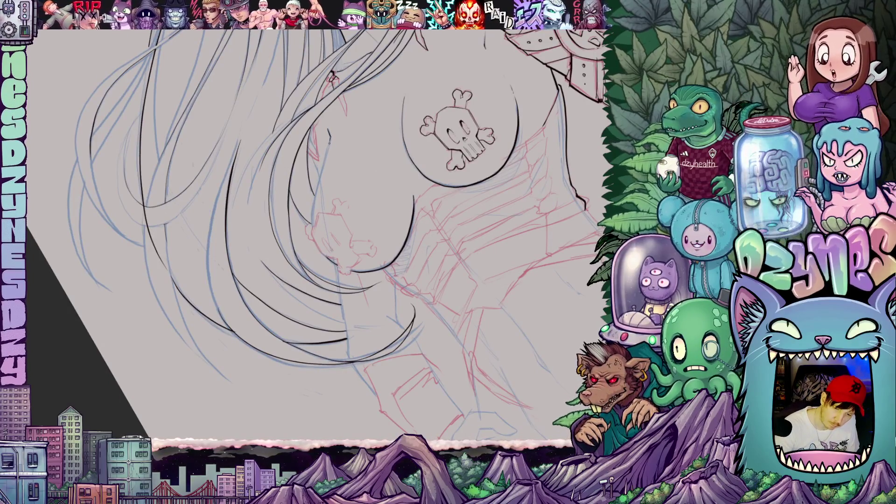
drag(318, 188, 311, 220)
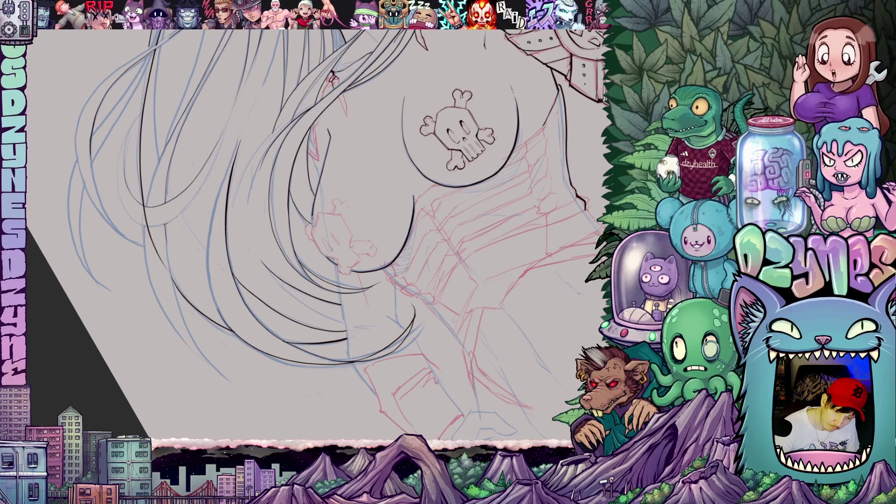
Step: Ink the underside of the left breast, undoing two unsatisfying attempts first
mouse_move(517, 249)
mouse_down()
mouse_move(518, 336)
mouse_move(504, 388)
mouse_move(476, 389)
mouse_move(482, 302)
mouse_up()
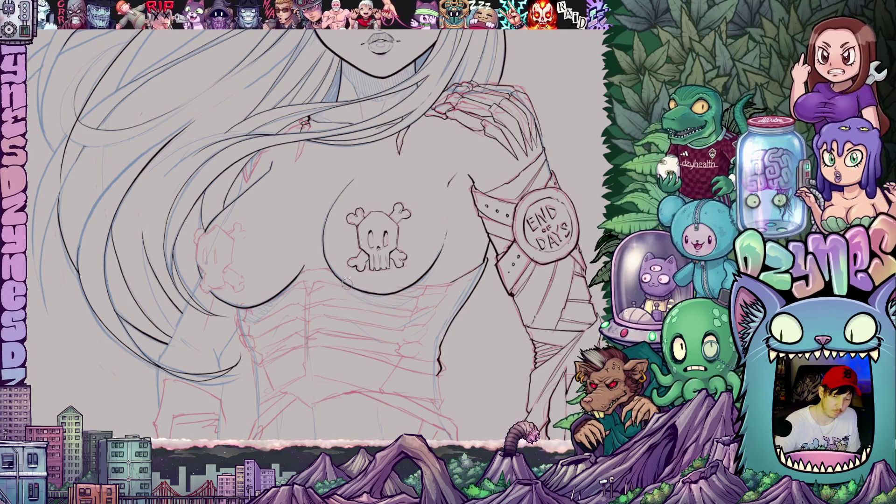
drag(351, 283, 392, 293)
key(ctrl+z)
mouse_move(218, 298)
mouse_down()
mouse_move(284, 291)
mouse_move(286, 303)
mouse_up()
key(ctrl+z)
key(ctrl+z)
drag(214, 300, 291, 304)
scroll(345, 303, down, 5)
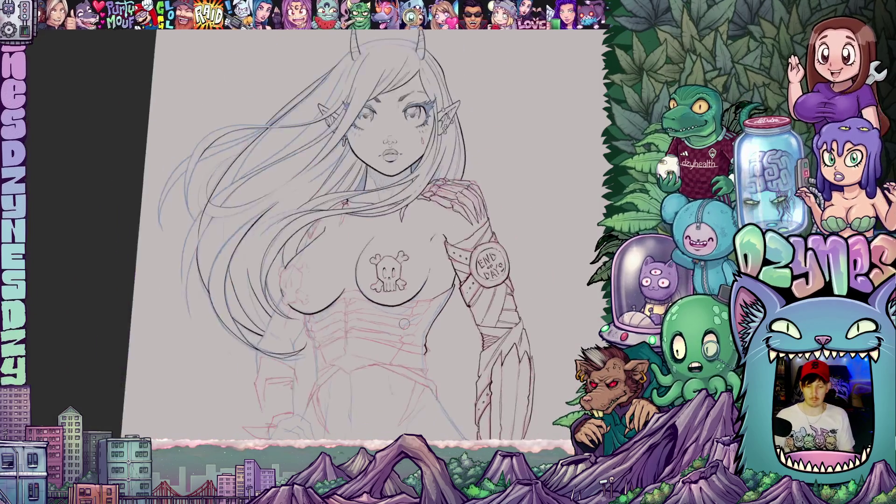
scroll(402, 363, down, 1)
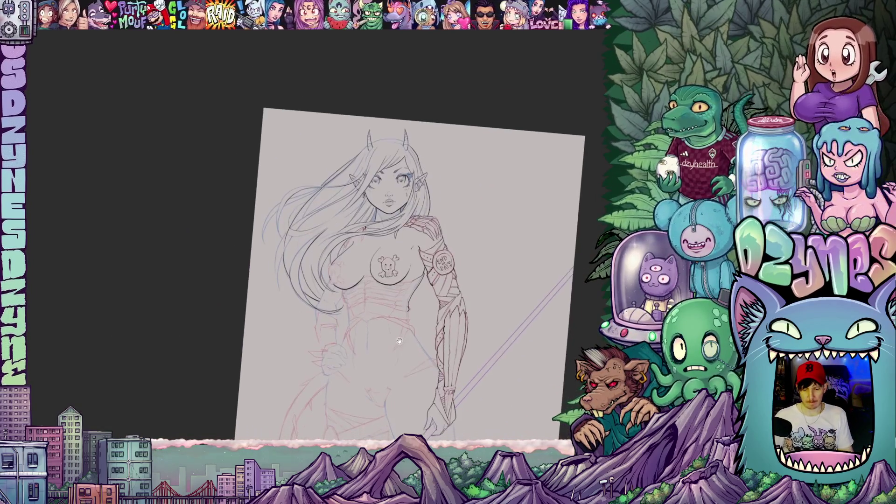
key(5)
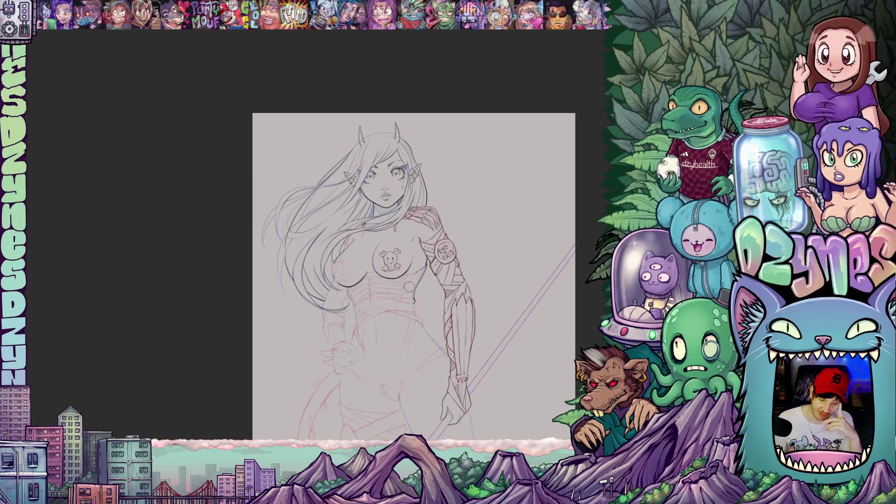
scroll(409, 287, up, 3)
scroll(409, 287, up, 2)
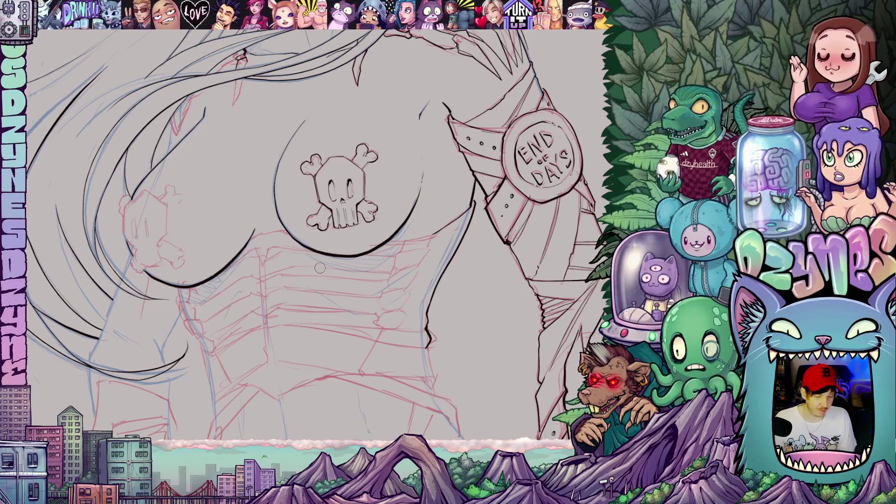
Step: Ink a short spike over the red sketch near the chest
mouse_move(366, 224)
mouse_down()
mouse_move(305, 206)
mouse_move(321, 272)
mouse_move(285, 326)
mouse_move(349, 305)
mouse_move(403, 221)
mouse_up()
mouse_move(503, 307)
mouse_down()
mouse_move(505, 265)
mouse_move(515, 357)
mouse_up()
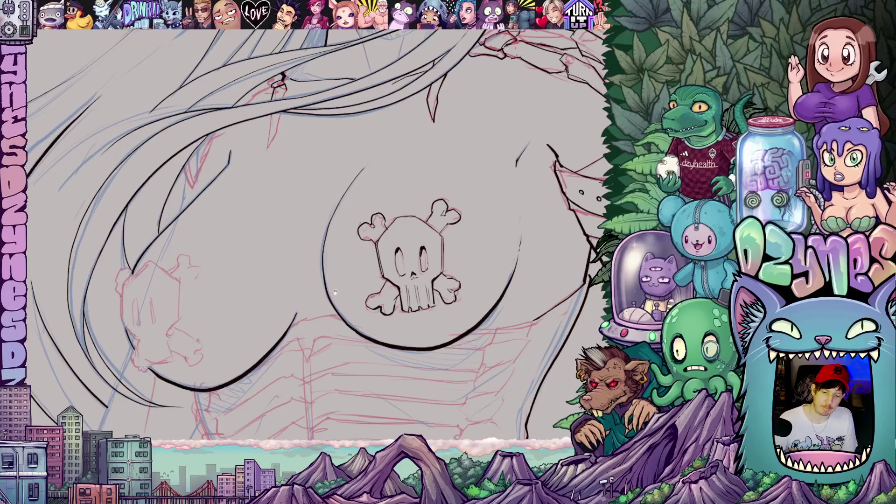
drag(325, 166, 344, 231)
mouse_move(285, 184)
mouse_down()
mouse_move(286, 219)
mouse_move(295, 196)
mouse_up()
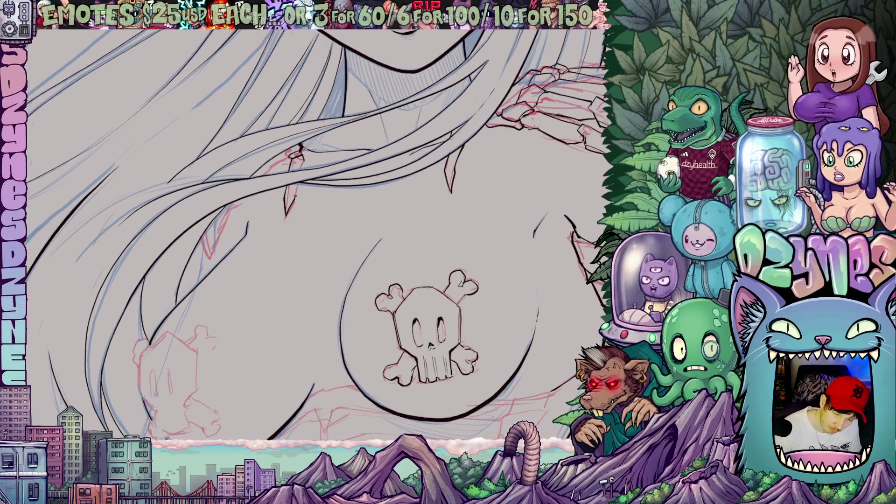
Step: Add a short black stroke beside the red hair spike falling over the chest
drag(456, 226, 469, 337)
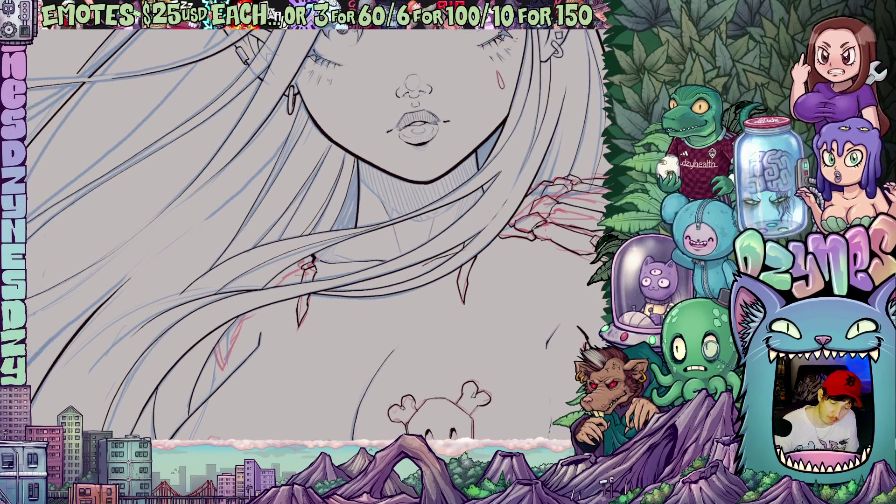
mouse_move(335, 332)
mouse_down()
mouse_move(376, 402)
mouse_move(330, 368)
mouse_move(378, 334)
mouse_move(424, 334)
mouse_up()
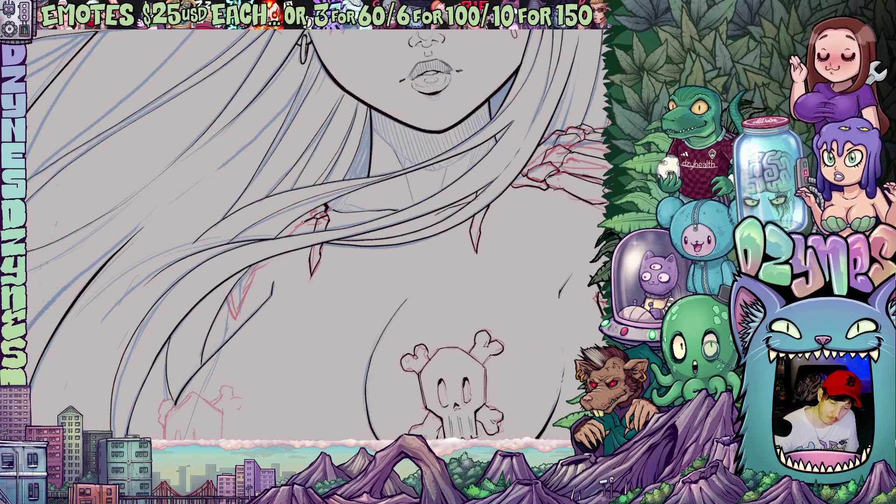
drag(481, 308, 496, 247)
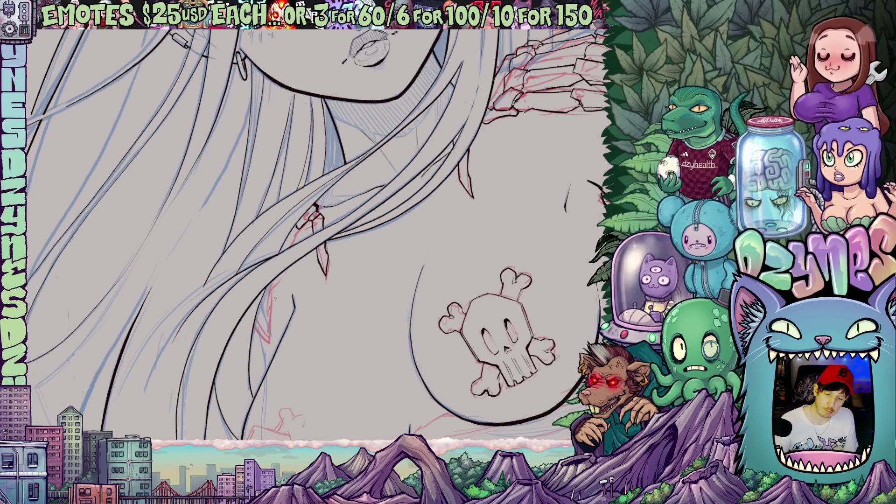
drag(274, 293, 320, 287)
drag(312, 227, 301, 247)
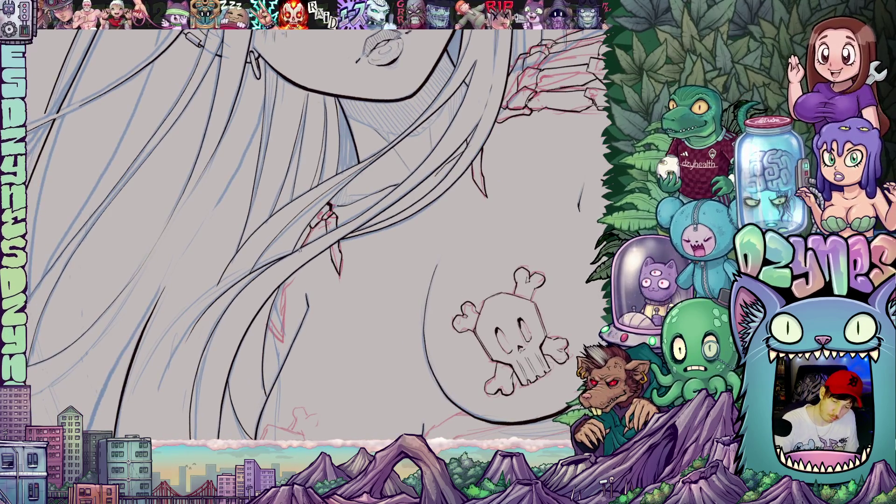
drag(495, 293, 436, 309)
scroll(440, 304, down, 8)
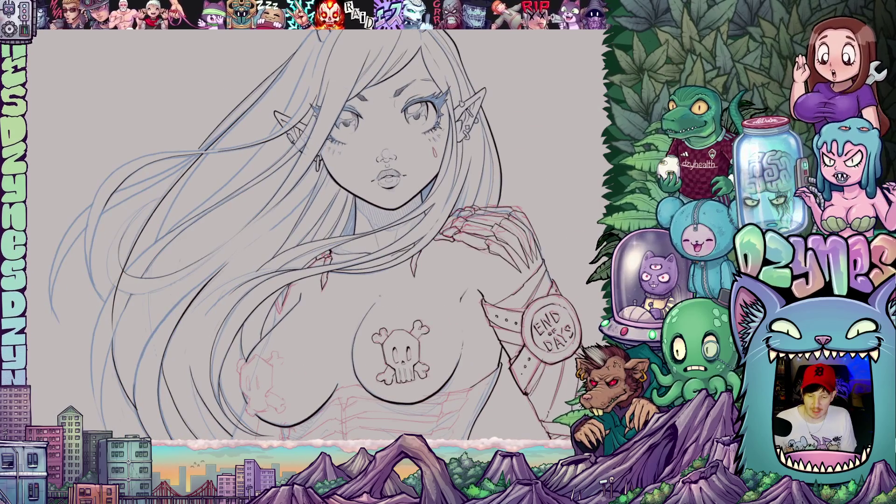
scroll(337, 287, up, 5)
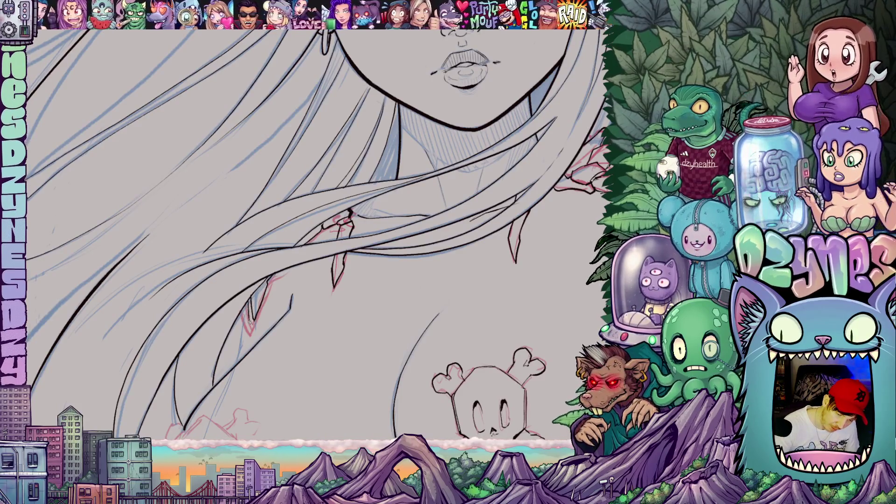
mouse_move(263, 350)
mouse_down()
mouse_move(349, 239)
mouse_move(341, 281)
mouse_up()
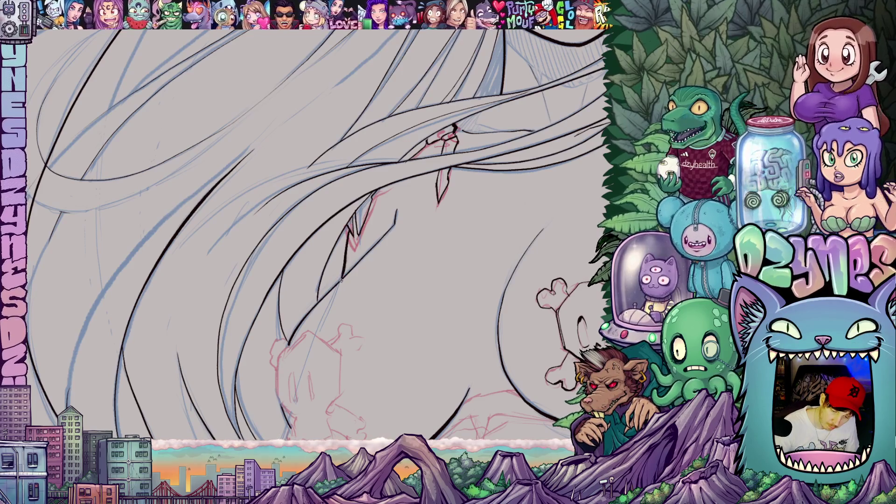
scroll(525, 237, down, 5)
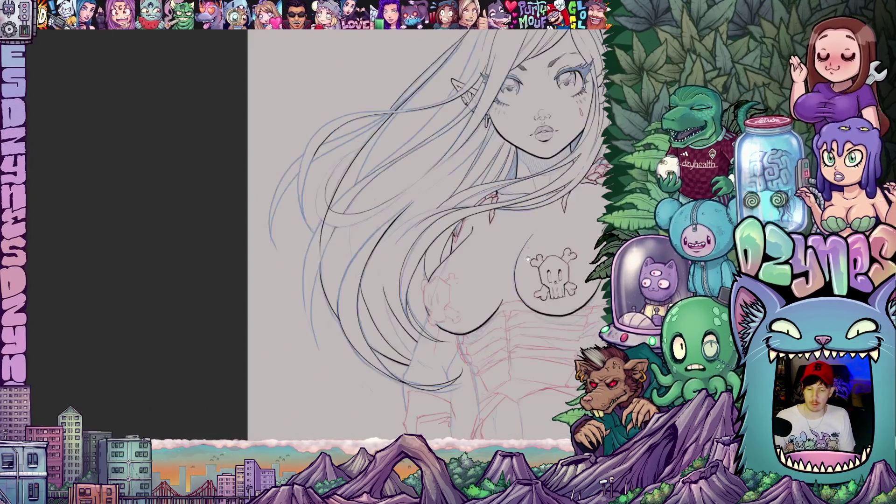
drag(420, 280, 352, 299)
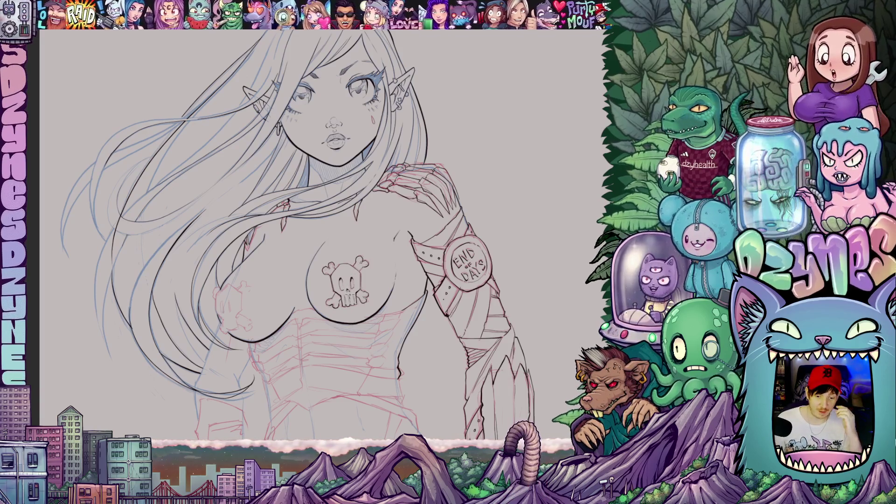
scroll(309, 170, down, 2)
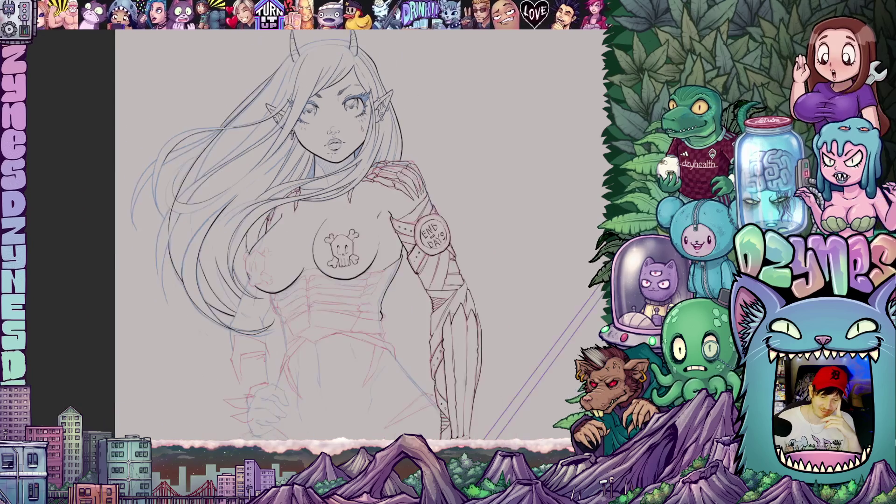
scroll(309, 170, up, 3)
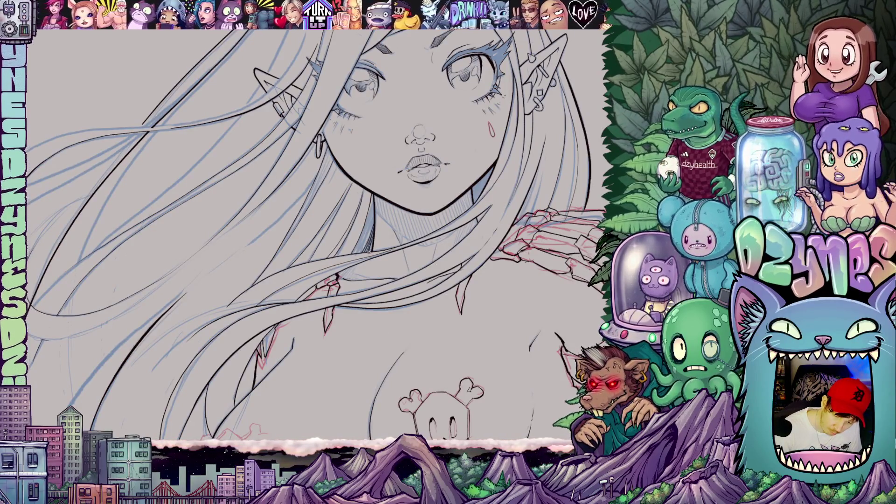
mouse_move(479, 304)
mouse_down()
mouse_move(416, 332)
mouse_move(381, 369)
mouse_up()
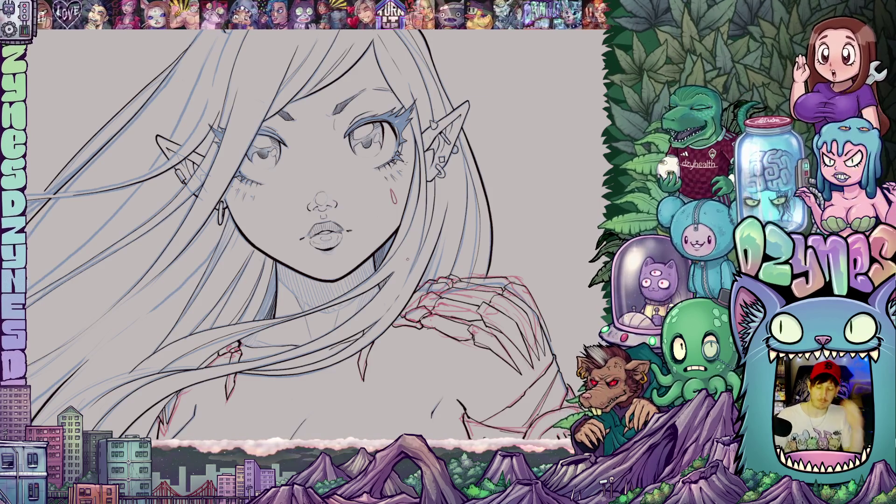
key(ctrl+minus)
key(ctrl+minus)
key(ctrl+minus)
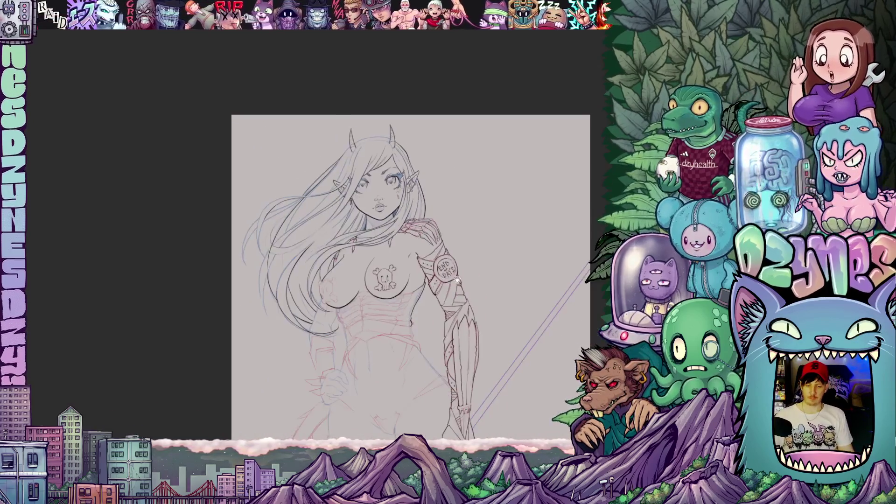
drag(457, 280, 422, 230)
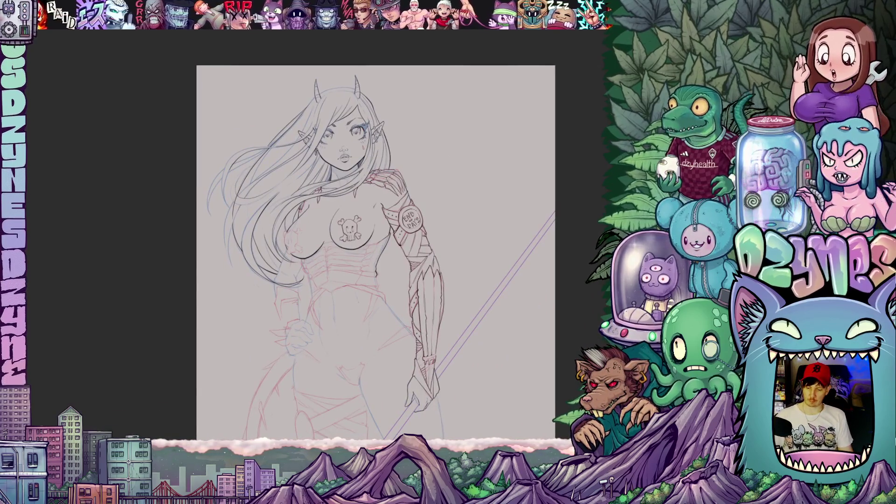
key(ctrl+h)
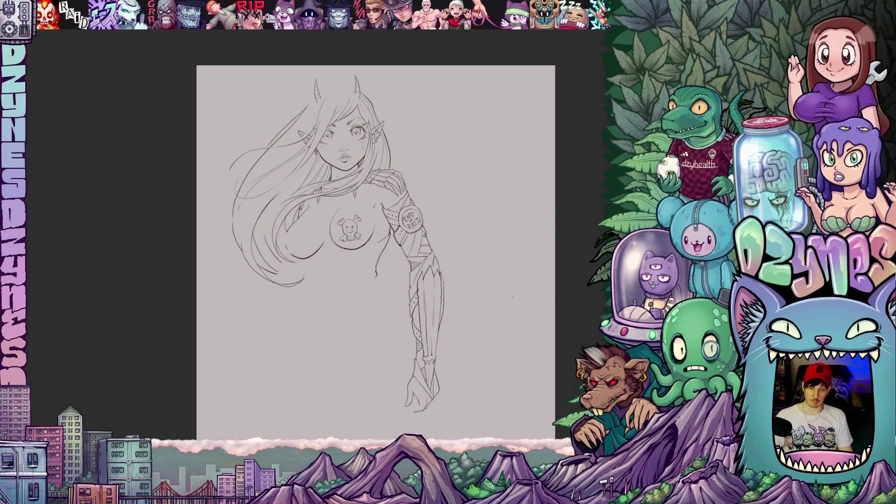
scroll(519, 298, down, 3)
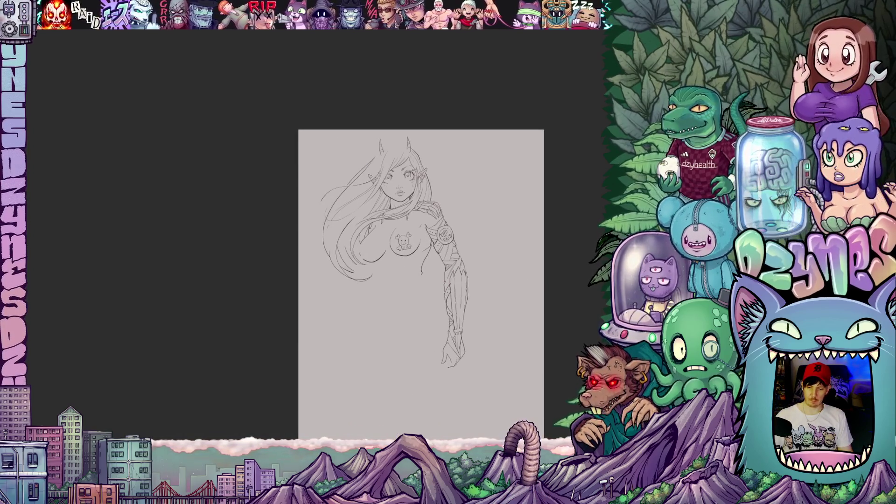
key(ctrl+h)
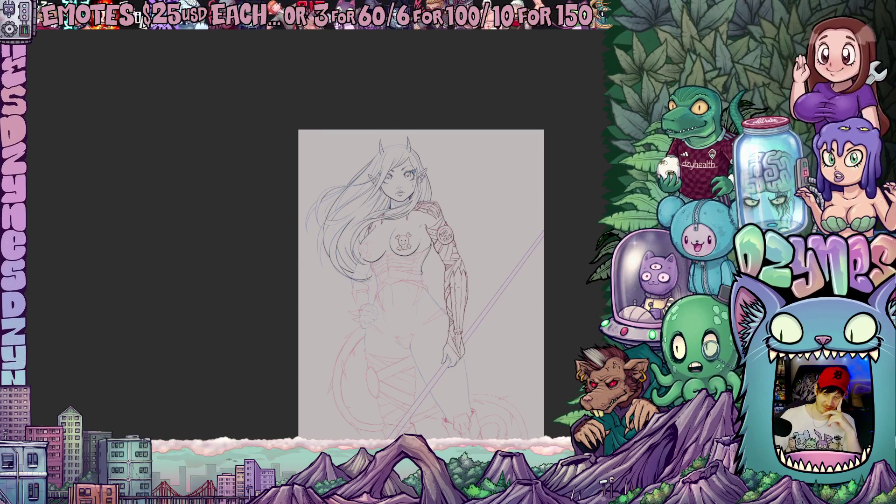
scroll(395, 249, up, 10)
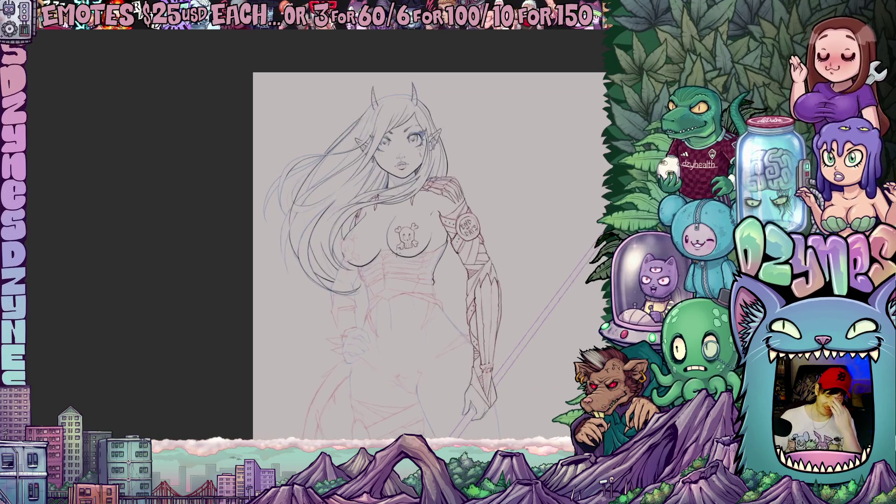
scroll(406, 258, up, 2)
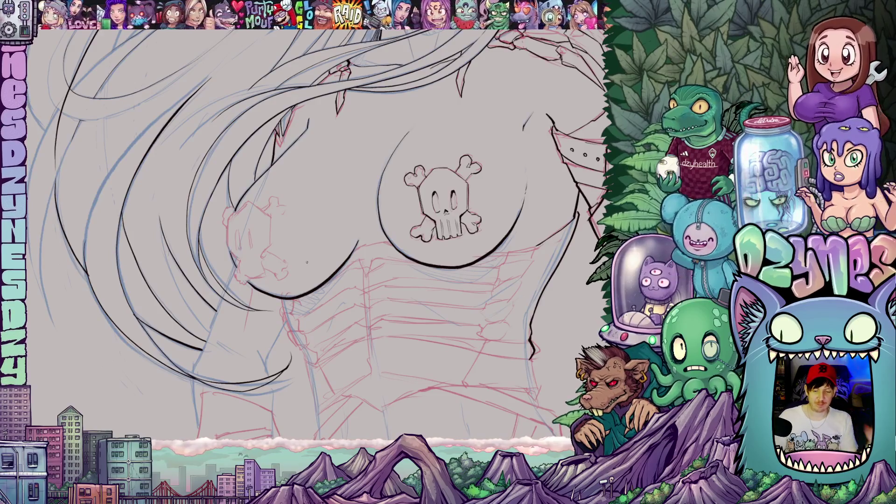
Step: Outline the left skull pasty in black, including its right edge
drag(278, 272, 326, 306)
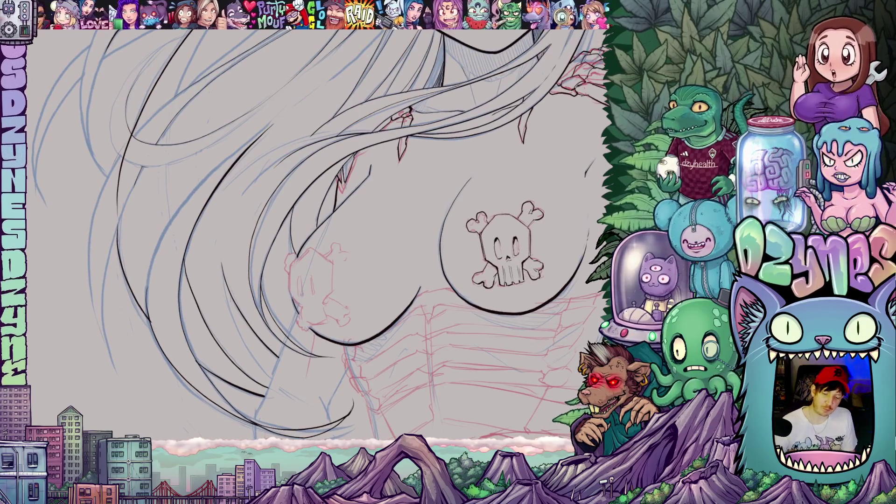
mouse_move(331, 265)
mouse_down()
mouse_move(333, 293)
mouse_move(359, 277)
mouse_up()
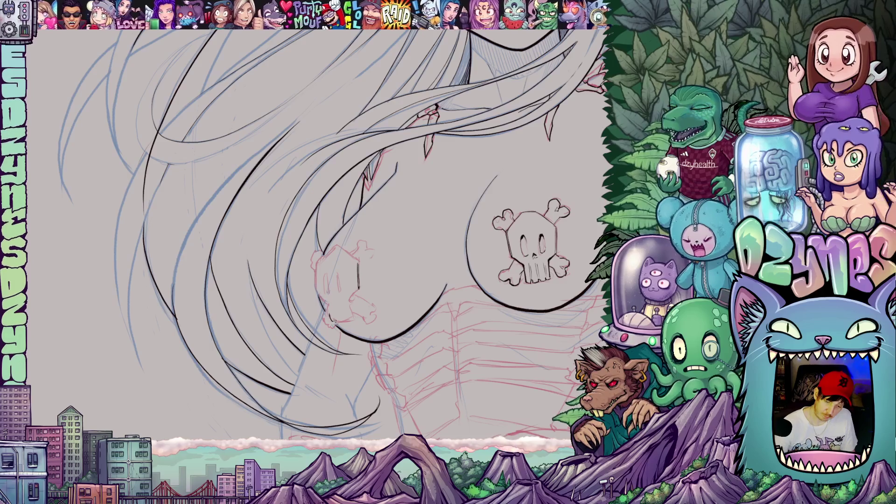
mouse_move(347, 319)
mouse_down()
mouse_move(357, 291)
mouse_move(329, 306)
mouse_move(316, 294)
mouse_move(321, 260)
mouse_move(338, 244)
mouse_move(310, 276)
mouse_move(362, 335)
mouse_up()
drag(326, 233, 353, 224)
mouse_move(357, 298)
mouse_down()
mouse_move(348, 312)
mouse_move(361, 319)
mouse_up()
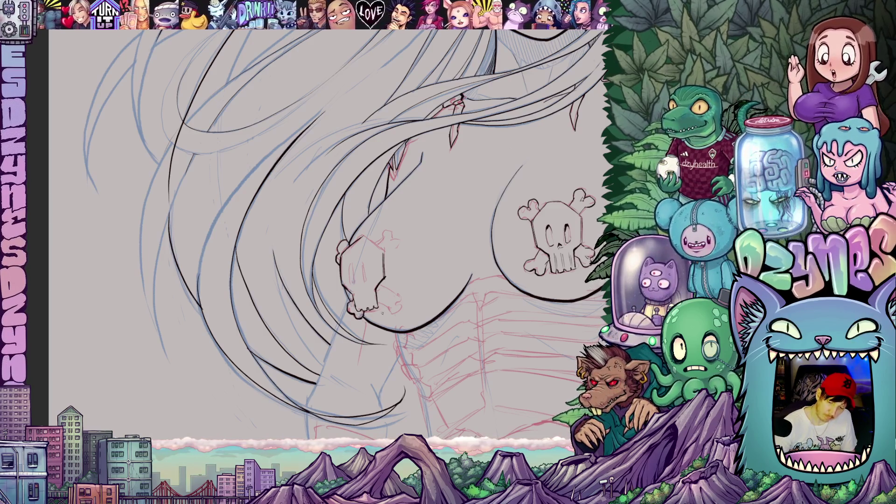
drag(392, 285, 373, 347)
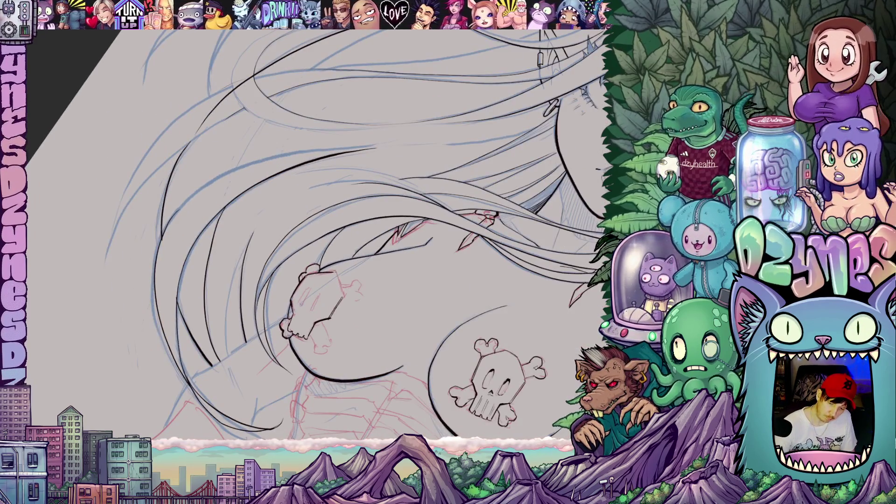
drag(335, 272, 344, 300)
Step: Ink the upper and lower crossbones of the left skull
drag(422, 325, 452, 190)
mouse_move(376, 233)
mouse_down()
mouse_move(380, 225)
mouse_move(397, 240)
mouse_up()
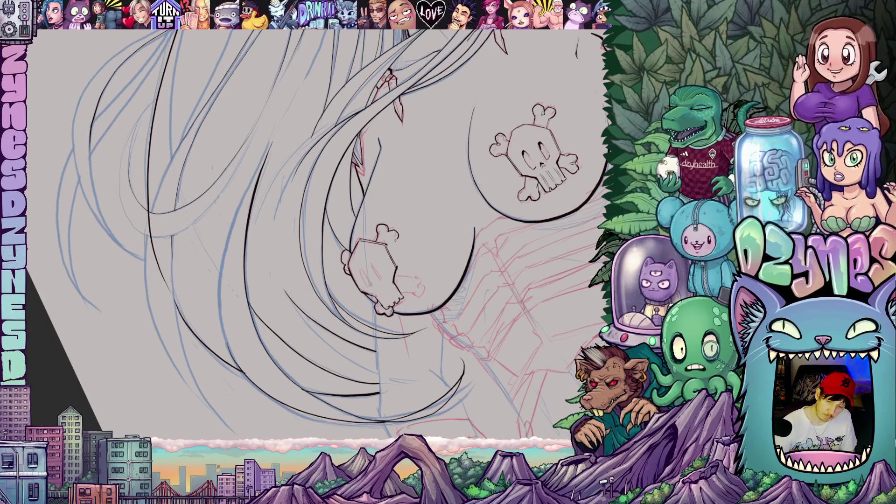
drag(354, 280, 327, 196)
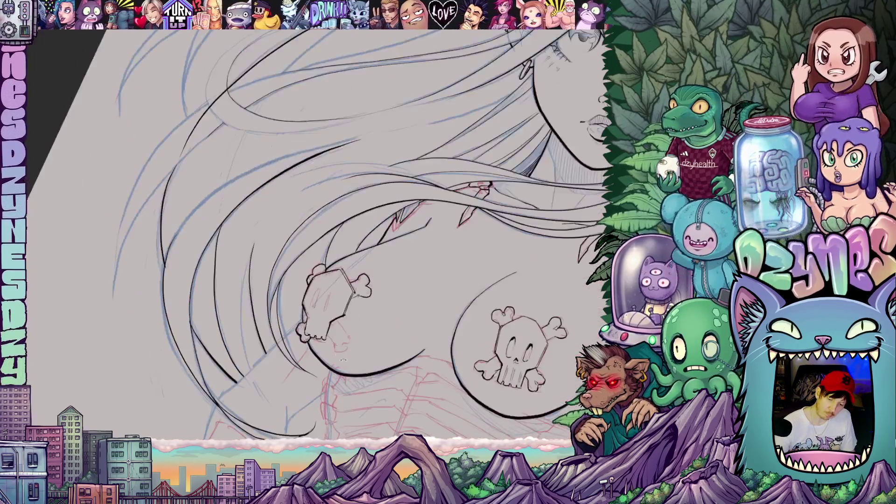
mouse_move(327, 329)
mouse_down()
mouse_move(346, 353)
mouse_move(351, 335)
mouse_move(336, 319)
mouse_move(466, 309)
mouse_up()
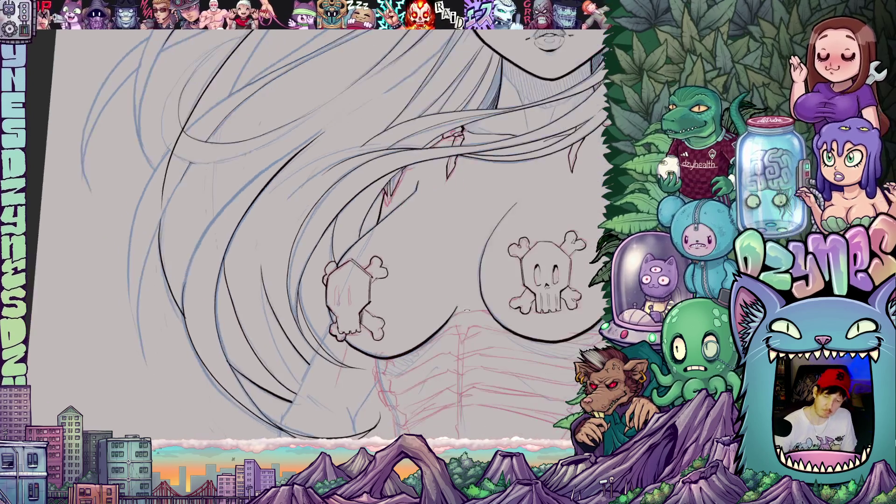
scroll(504, 311, down, 5)
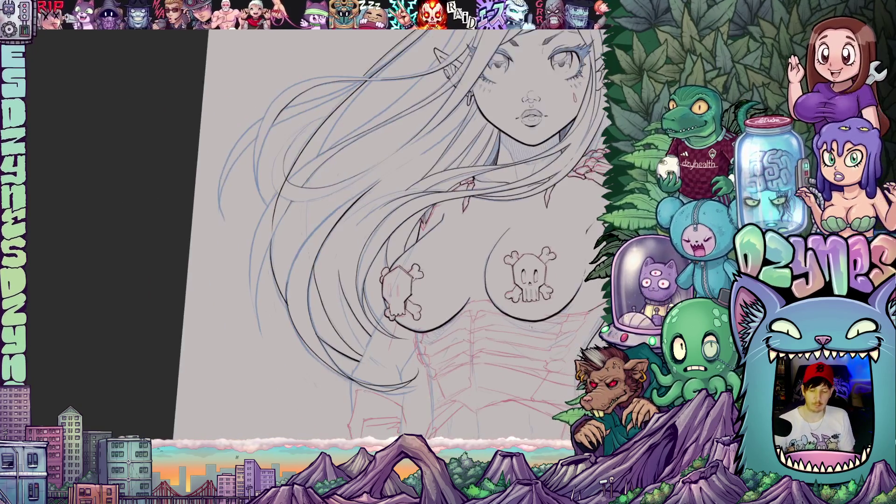
scroll(533, 348, up, 5)
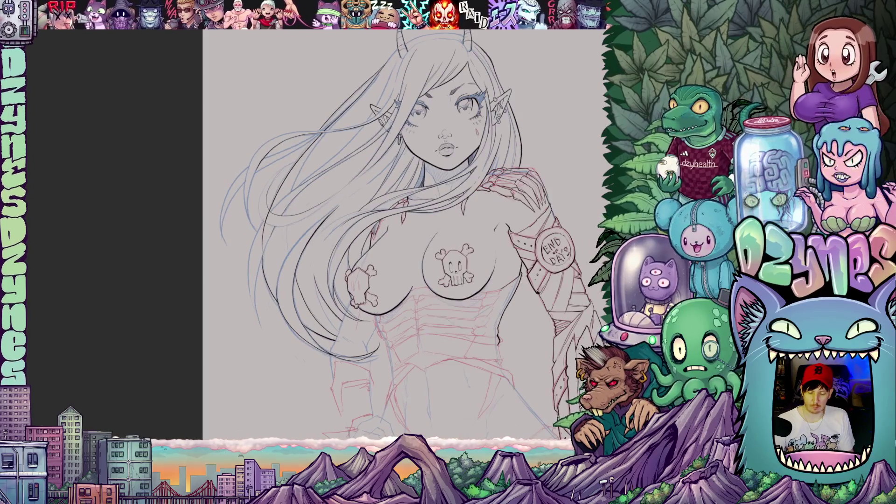